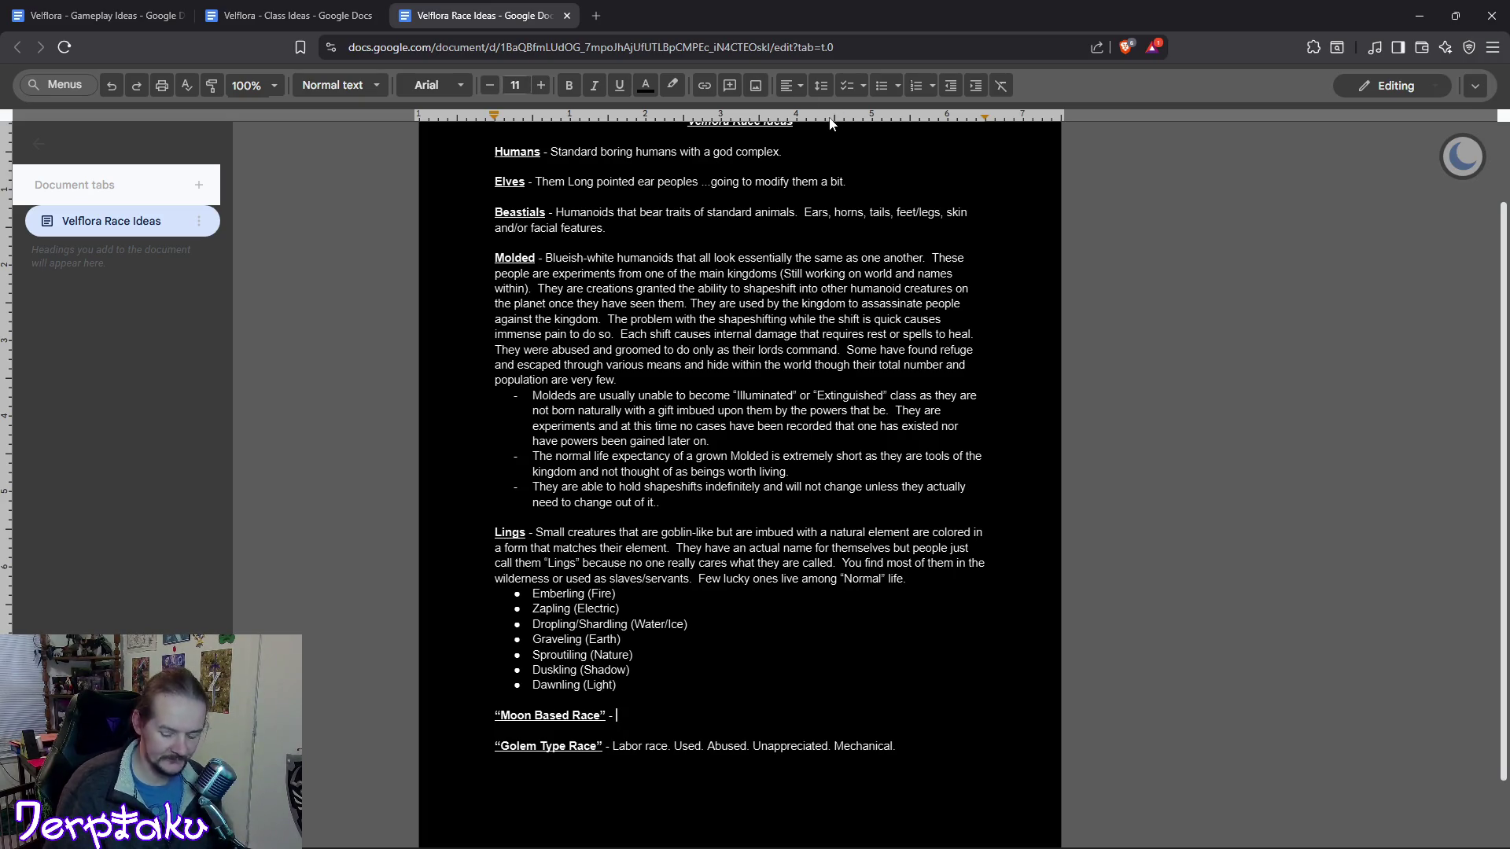
Glance at Class Ideas, return to Race Ideas and place the cursor after Dawnling (Light).
right_click(918, 4)
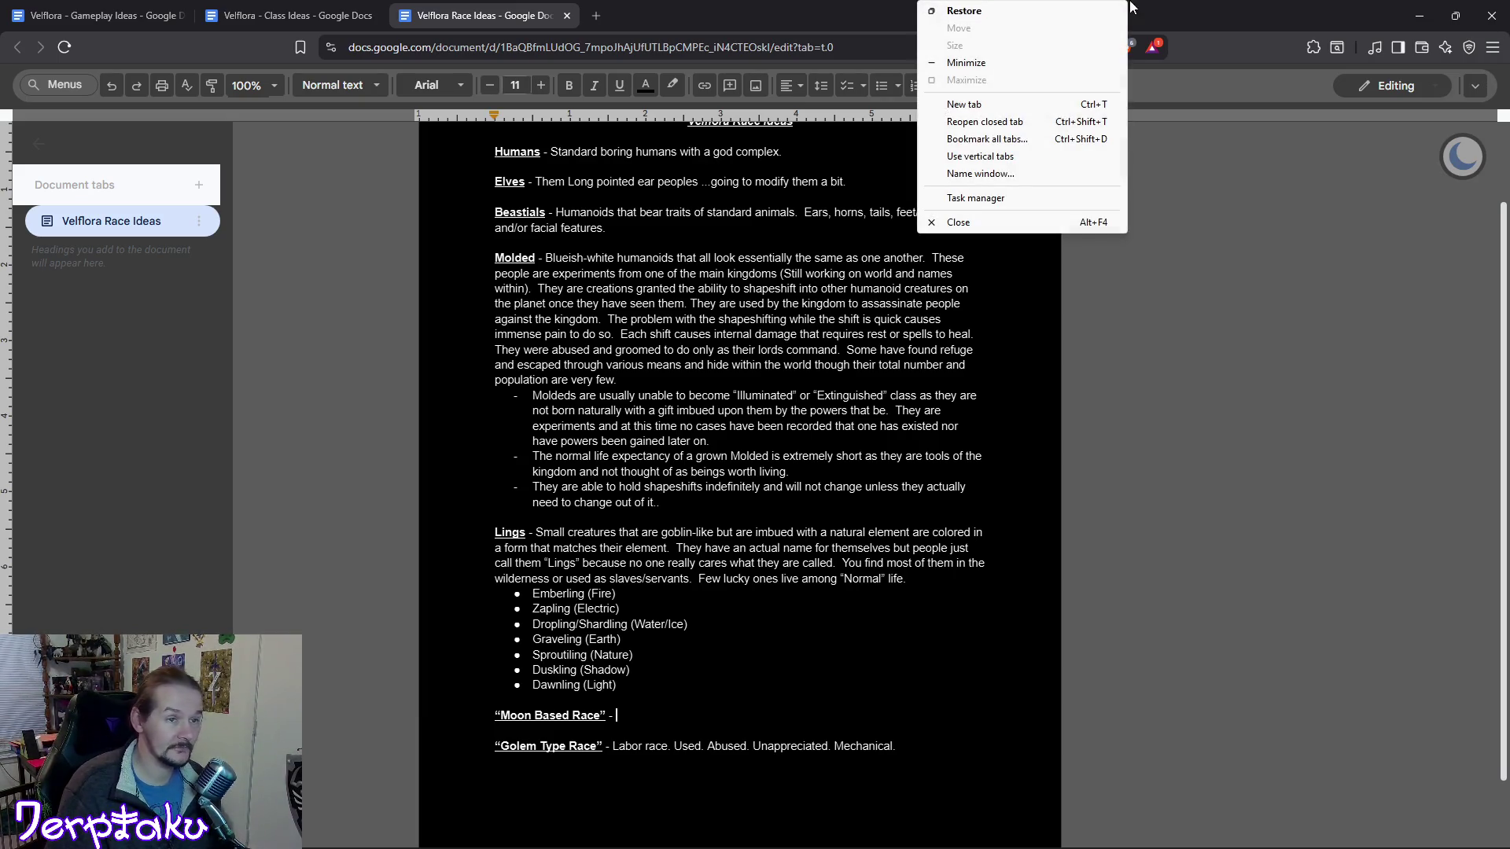
left_click(618, 166)
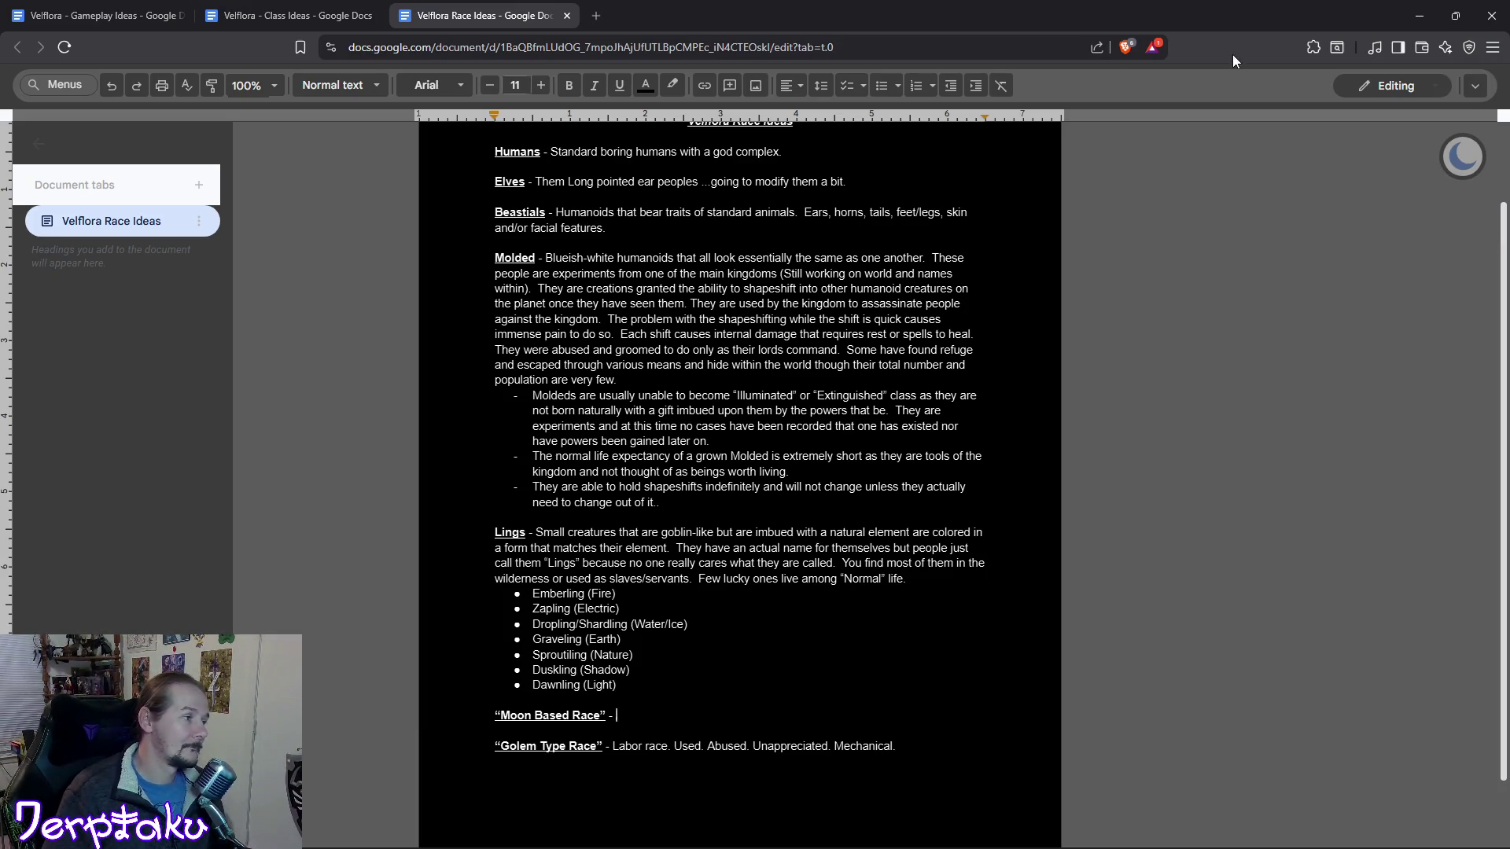
left_click(313, 16)
left_click(483, 15)
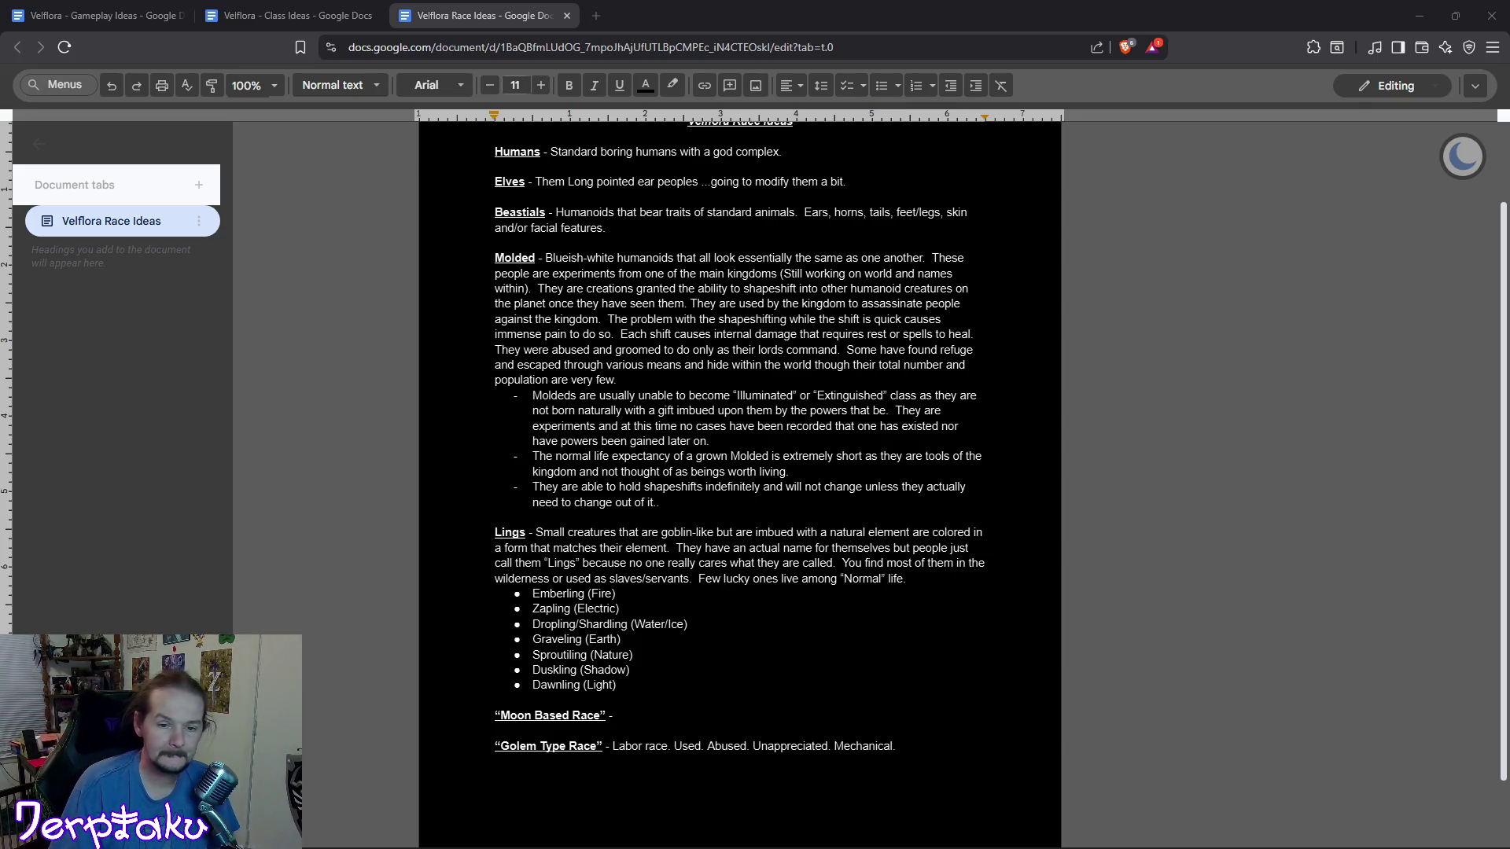
left_click(1245, 746)
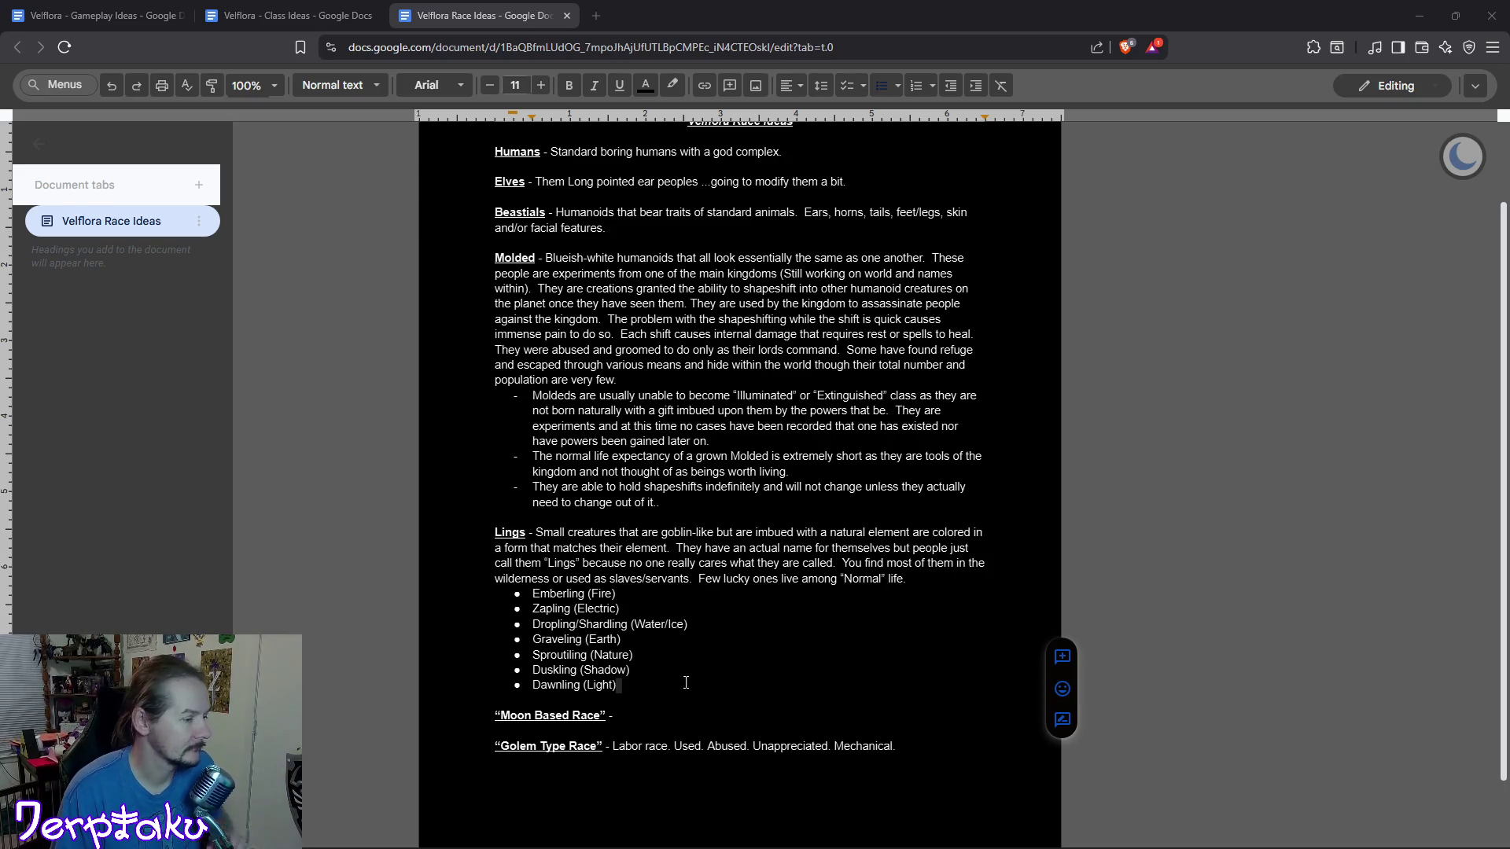
scroll(436, 440, "up", 2)
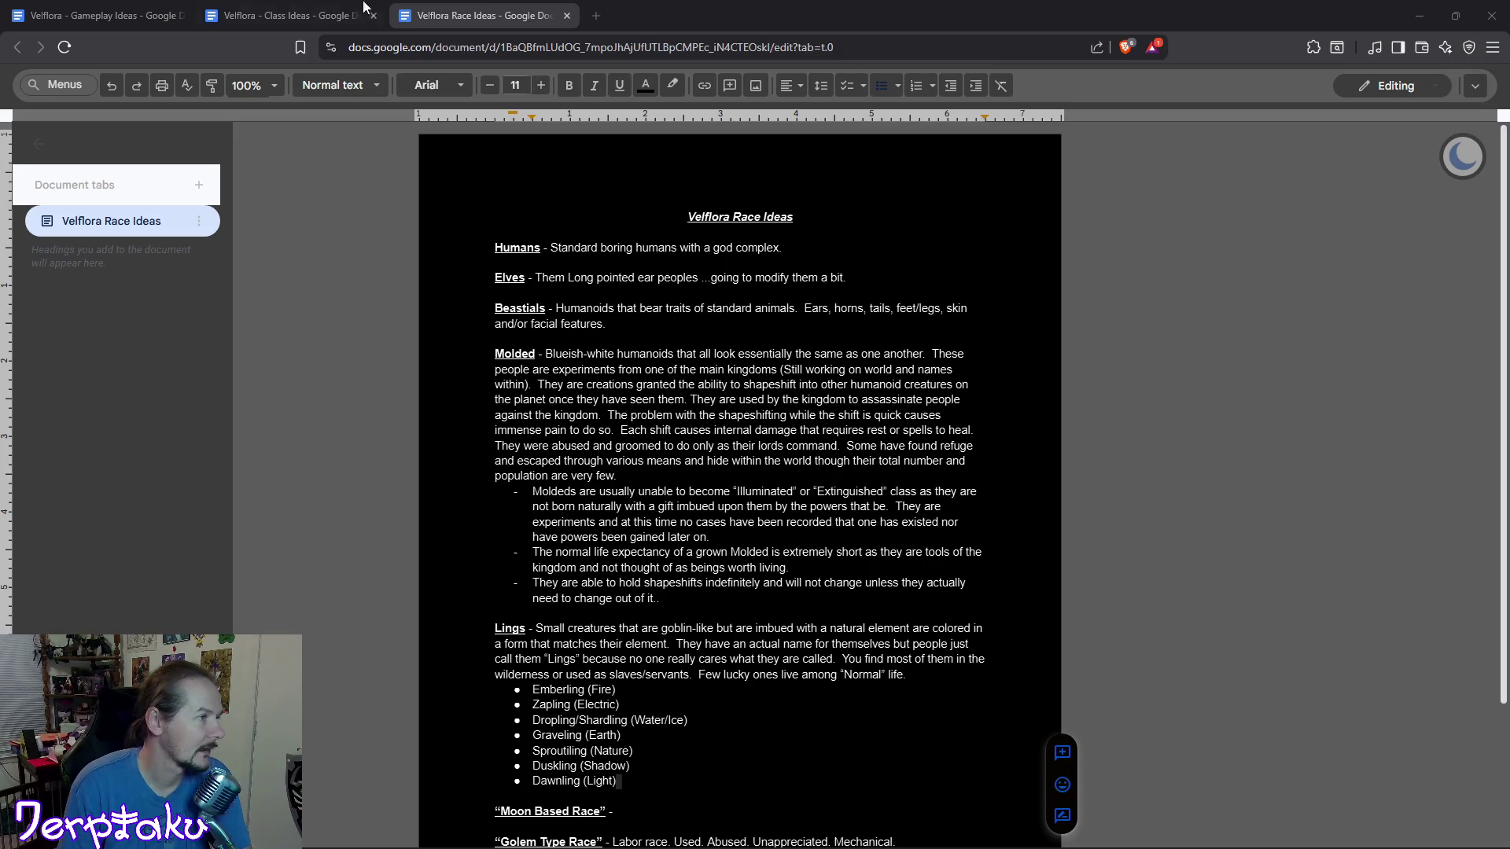
scroll(467, 226, "down", 2)
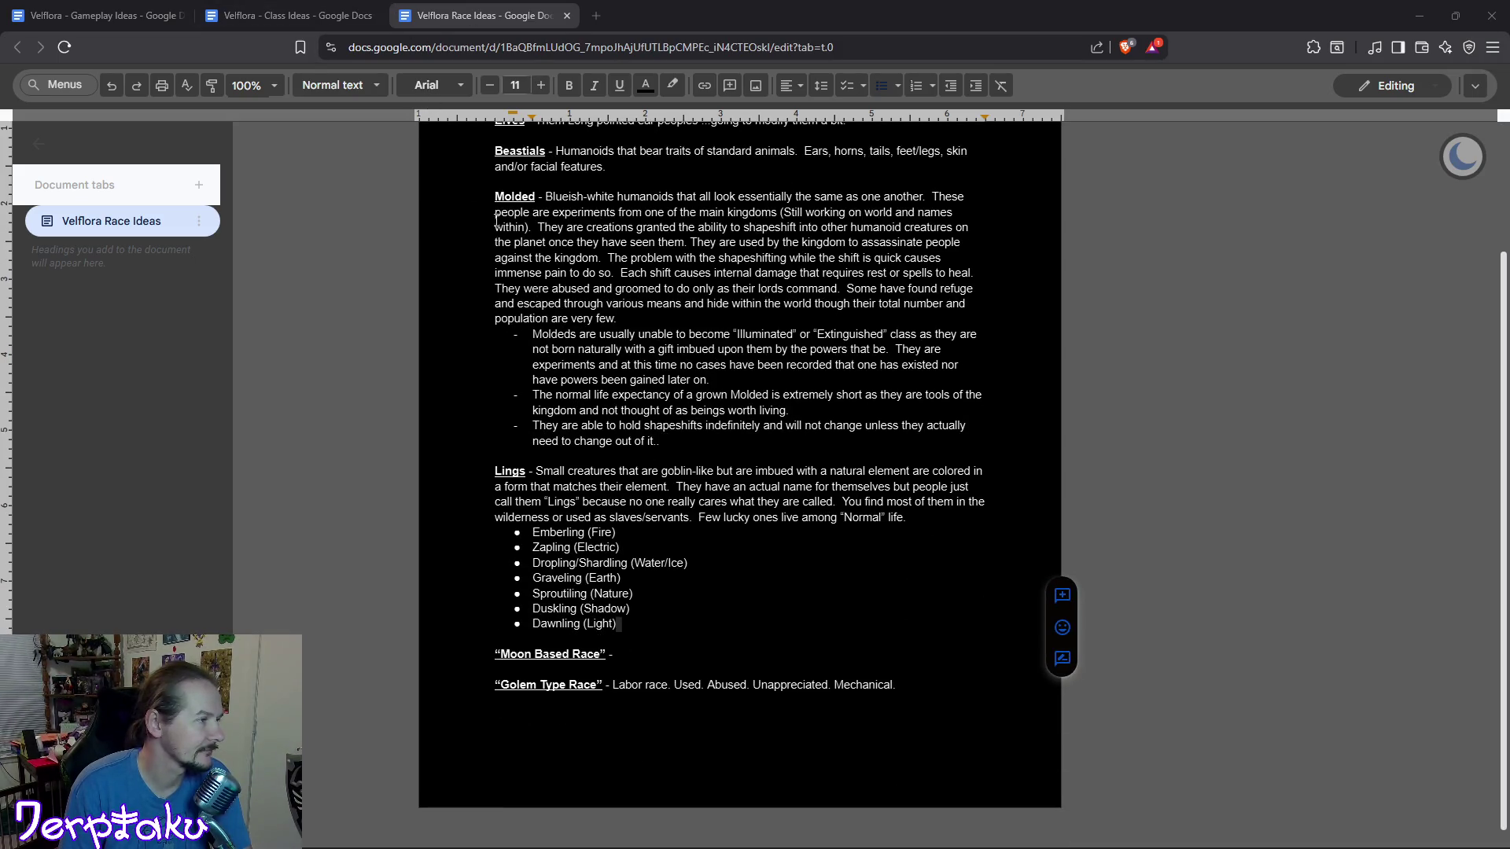
scroll(467, 226, "up", 2)
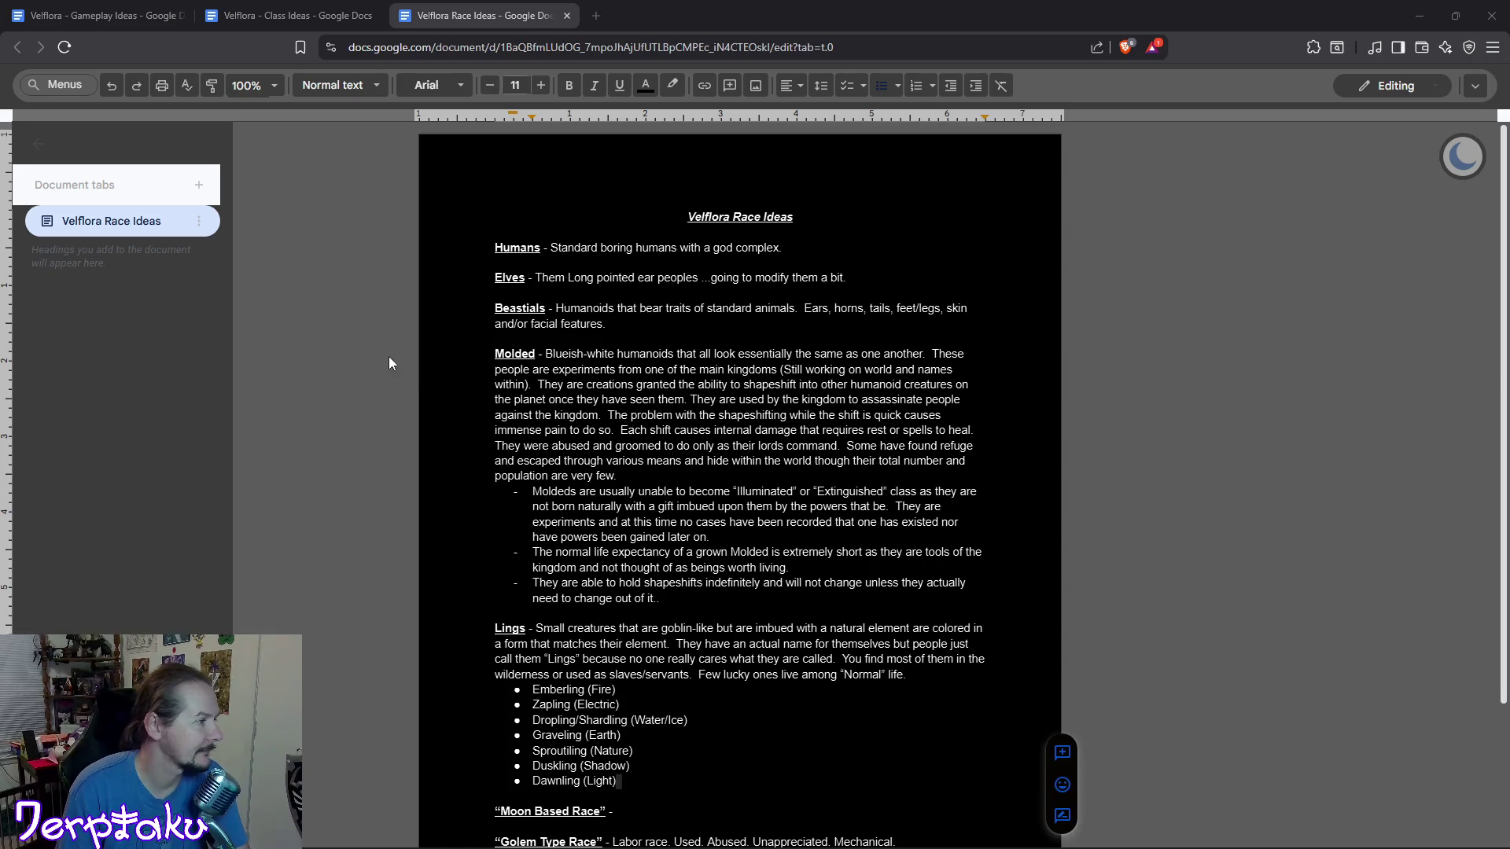
scroll(697, 399, "down", 3)
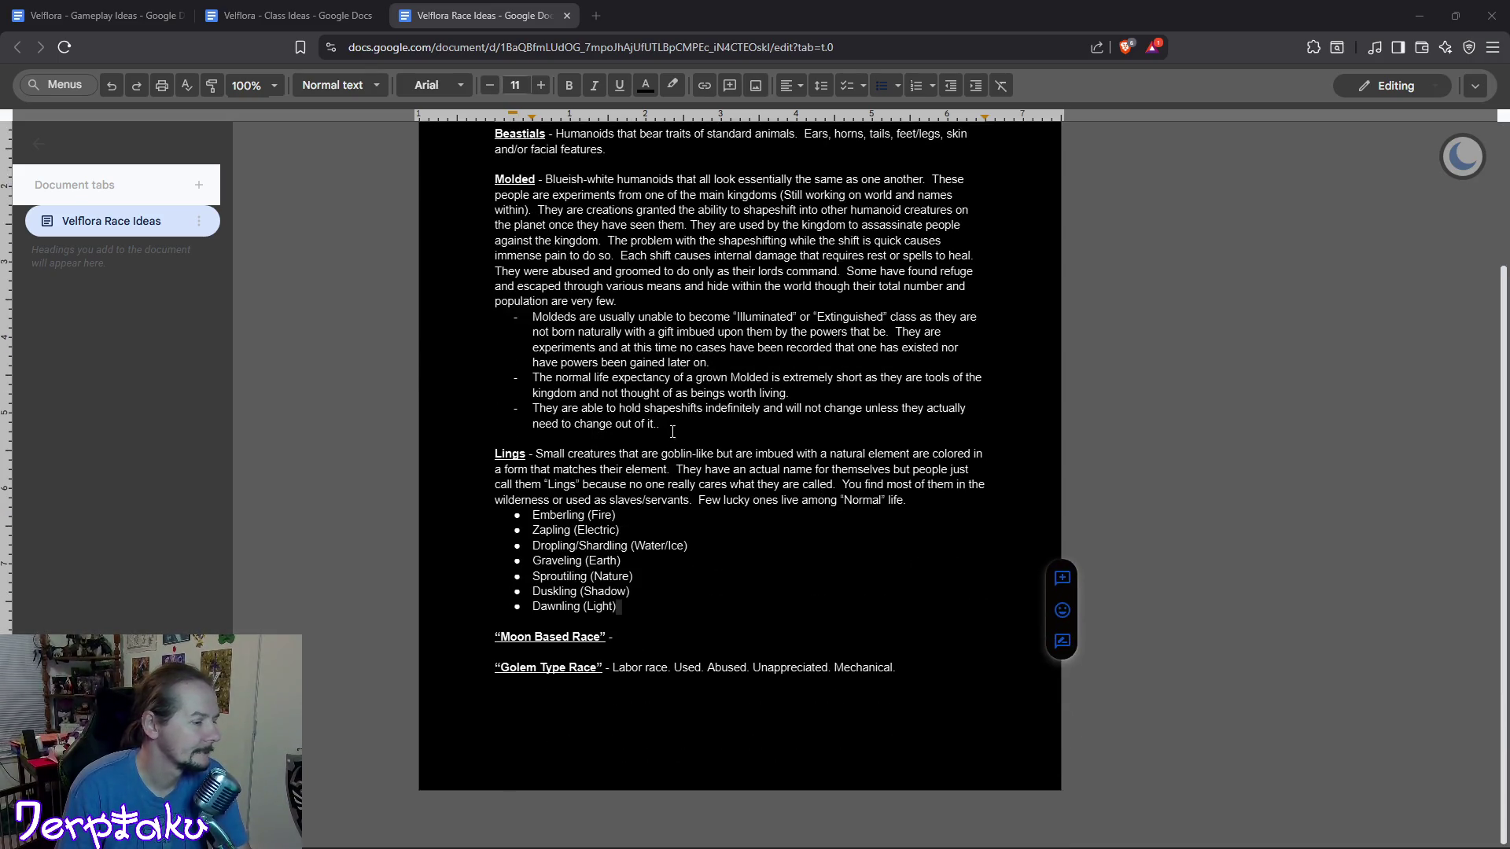
scroll(671, 438, "up", 3)
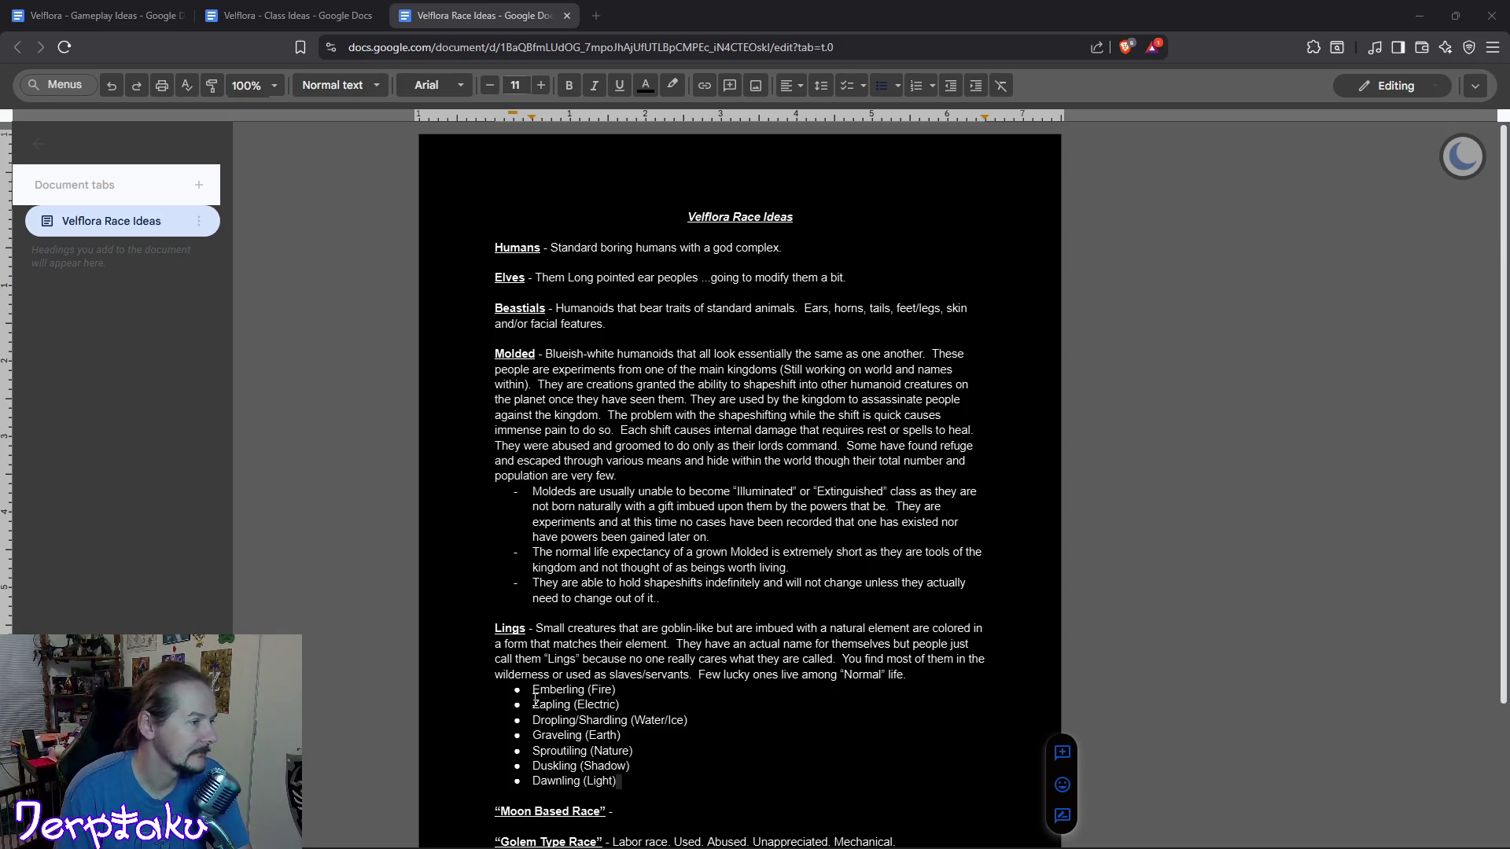
scroll(964, 574, "down", 3)
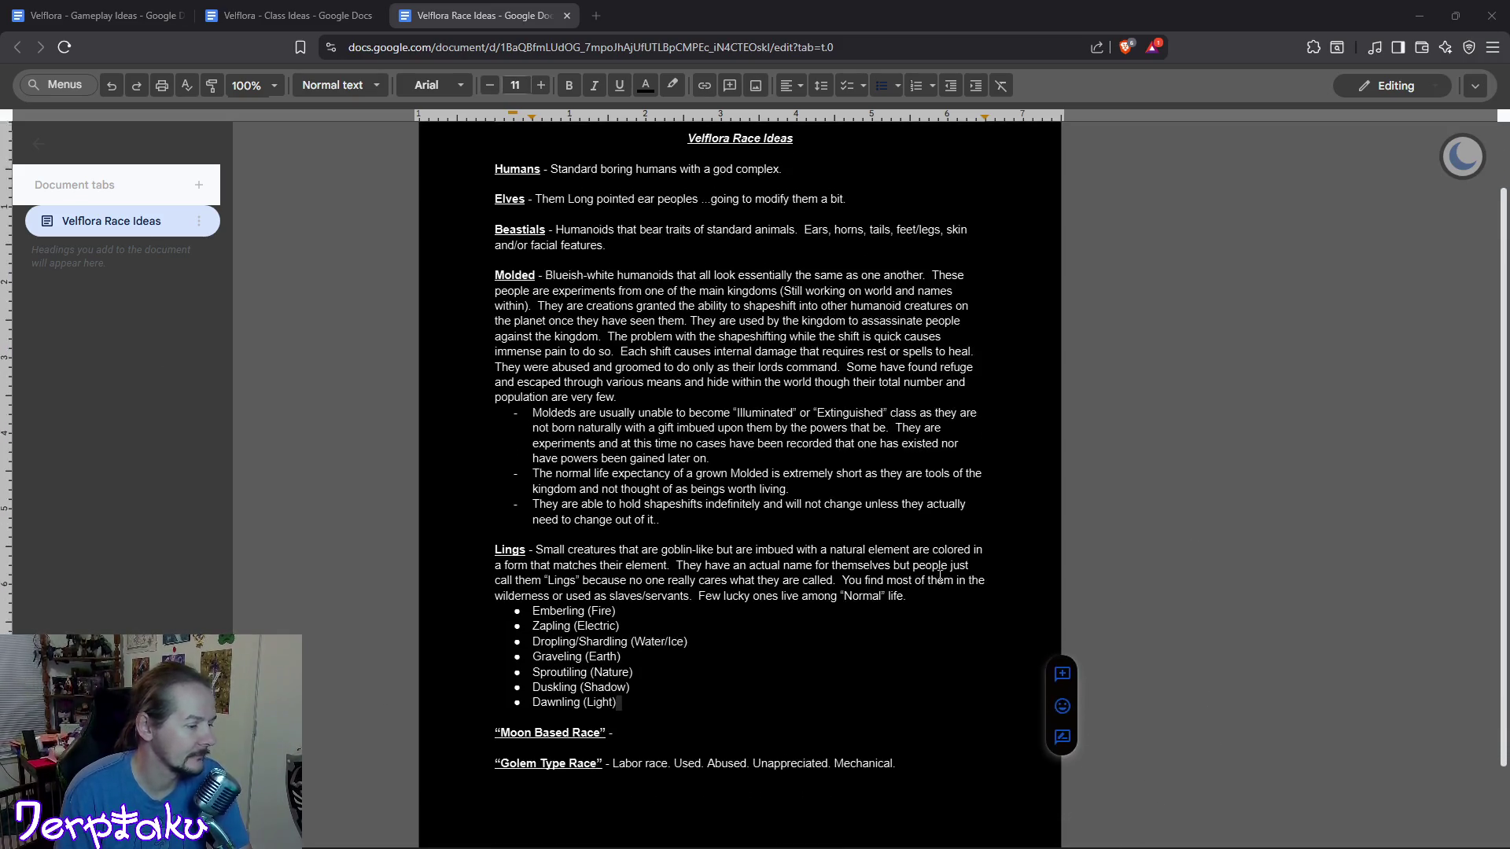
scroll(327, 364, "up", 3)
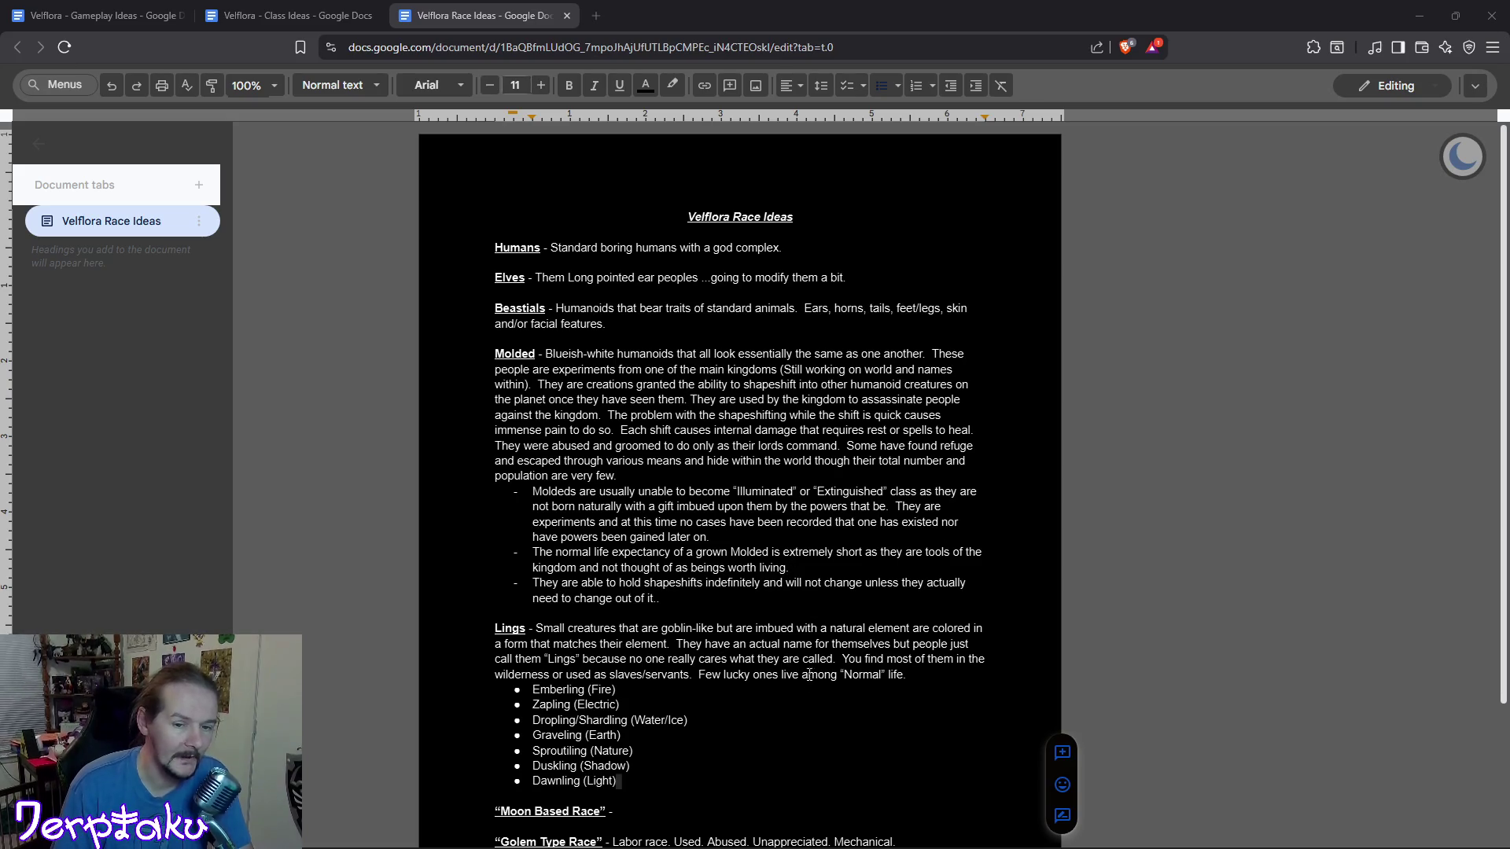
Look over the other Velflora documents and land on Velflora - Gameplay Ideas.
left_click(294, 15)
left_click(484, 15)
left_click(213, 24)
left_click(39, 23)
left_click(295, 16)
left_click(479, 9)
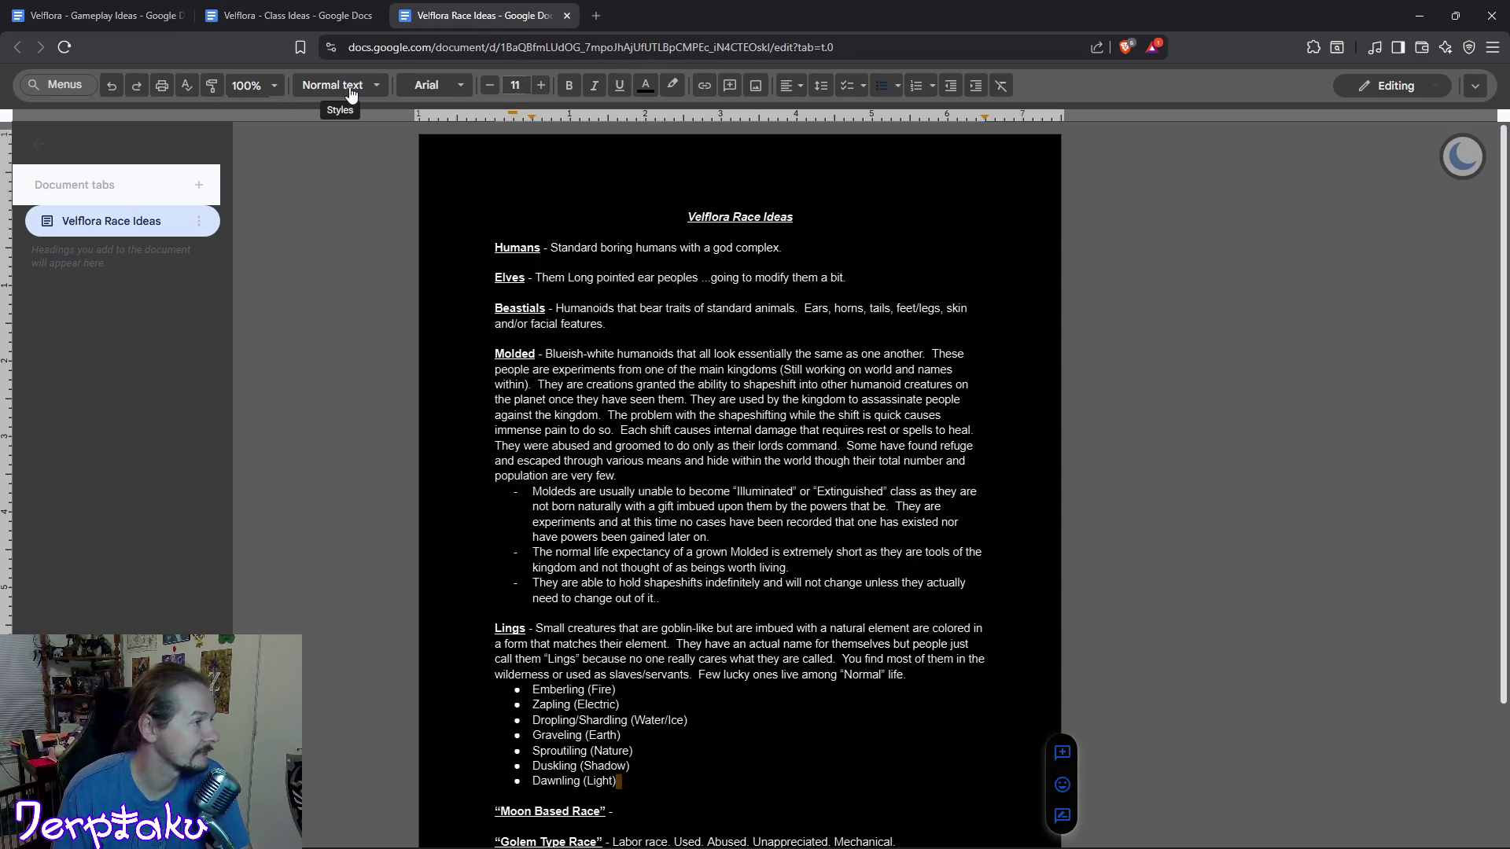
left_click(330, 15)
key("ctrl+Tab")
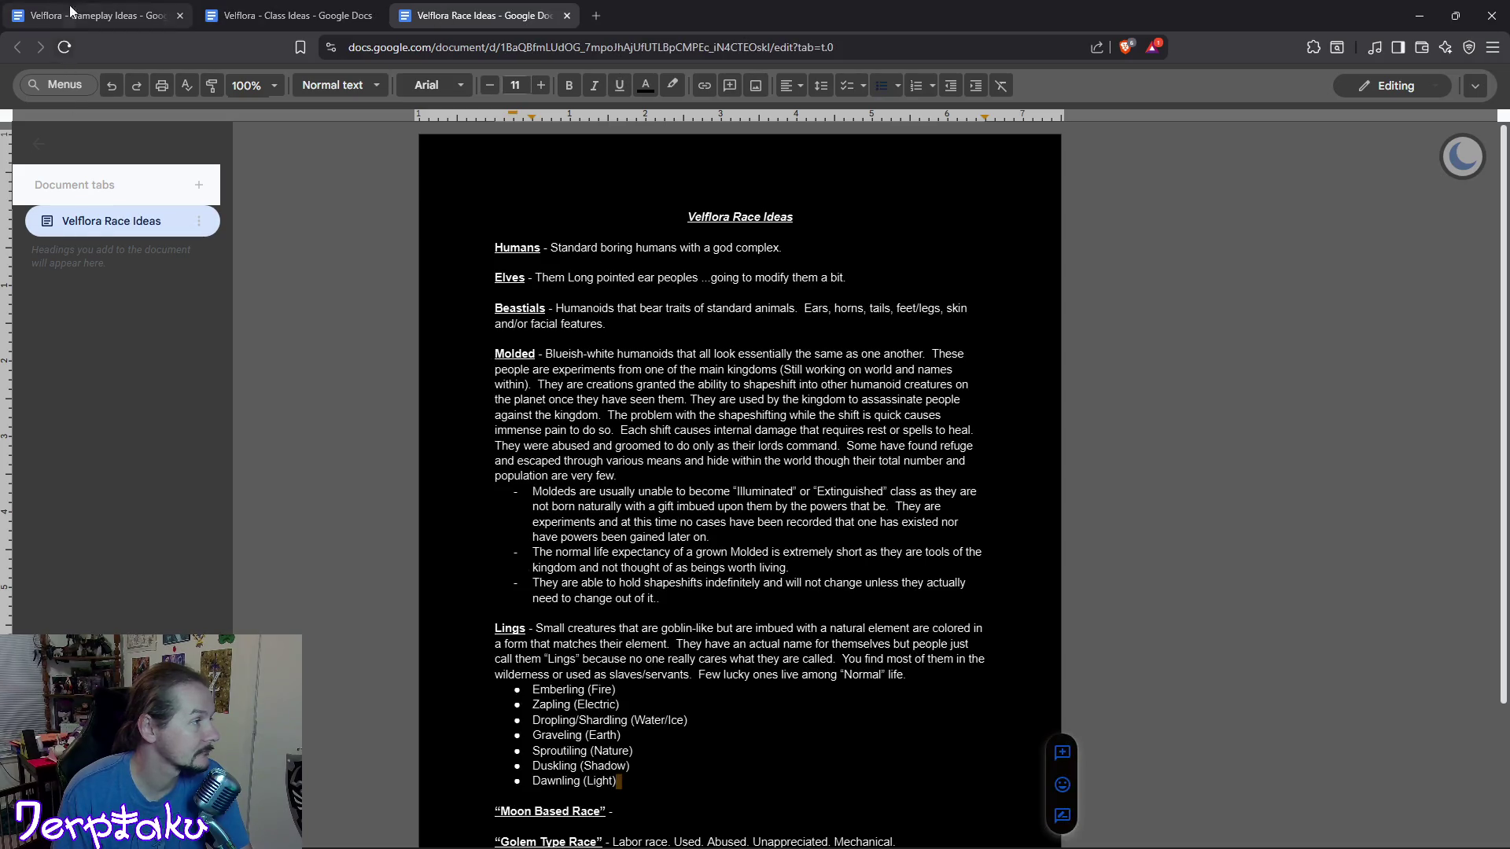
key("ctrl+Tab")
scroll(940, 664, "down", 2)
scroll(940, 664, "up", 2)
scroll(941, 672, "down", 2)
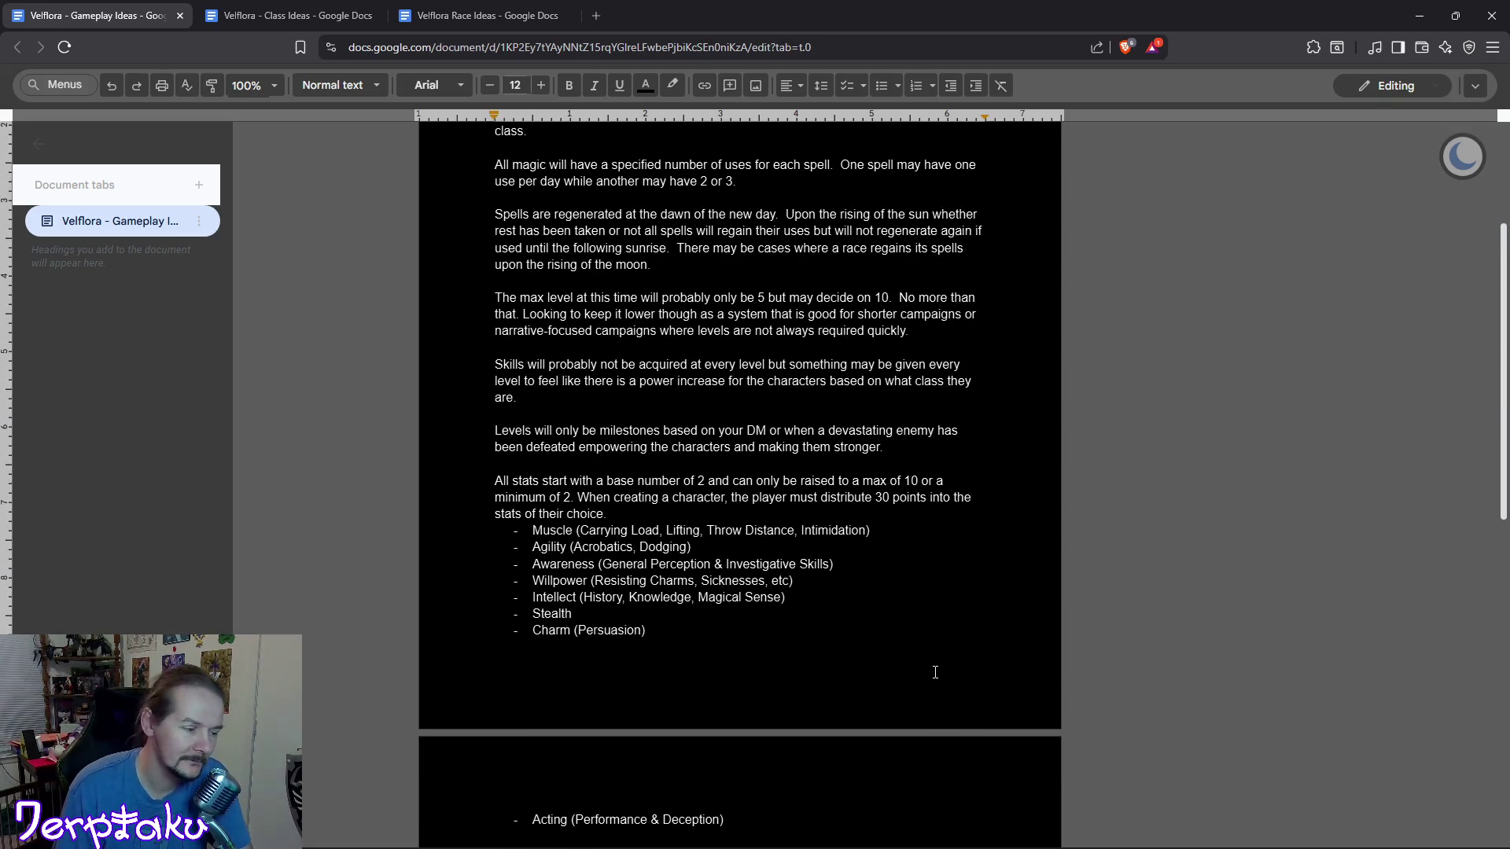
scroll(939, 669, "down", 1)
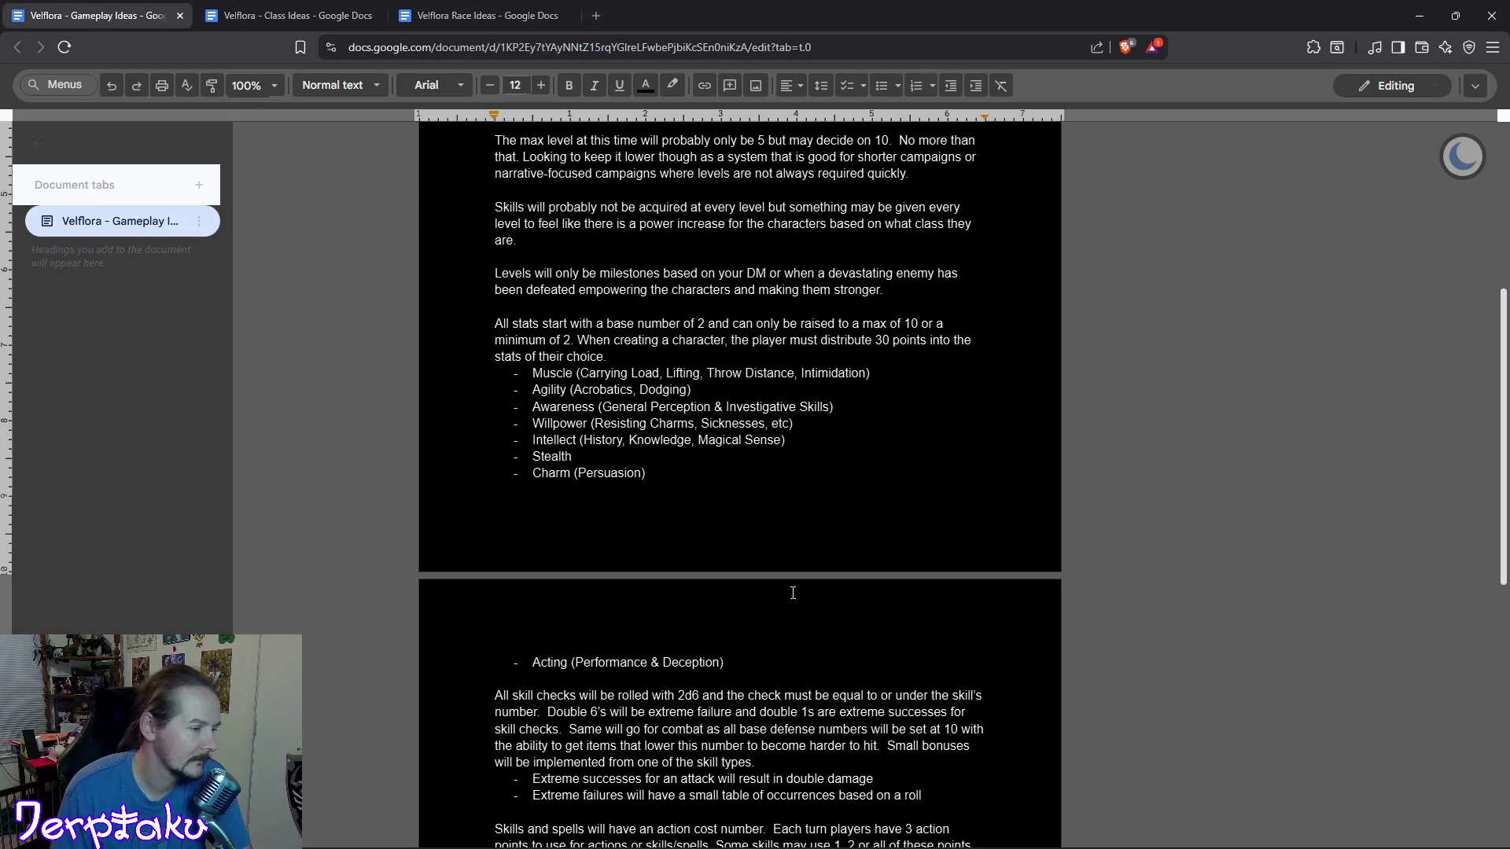
Place the cursor after the '3' in 'distribute 3 points' to make it 30.
left_click(883, 340)
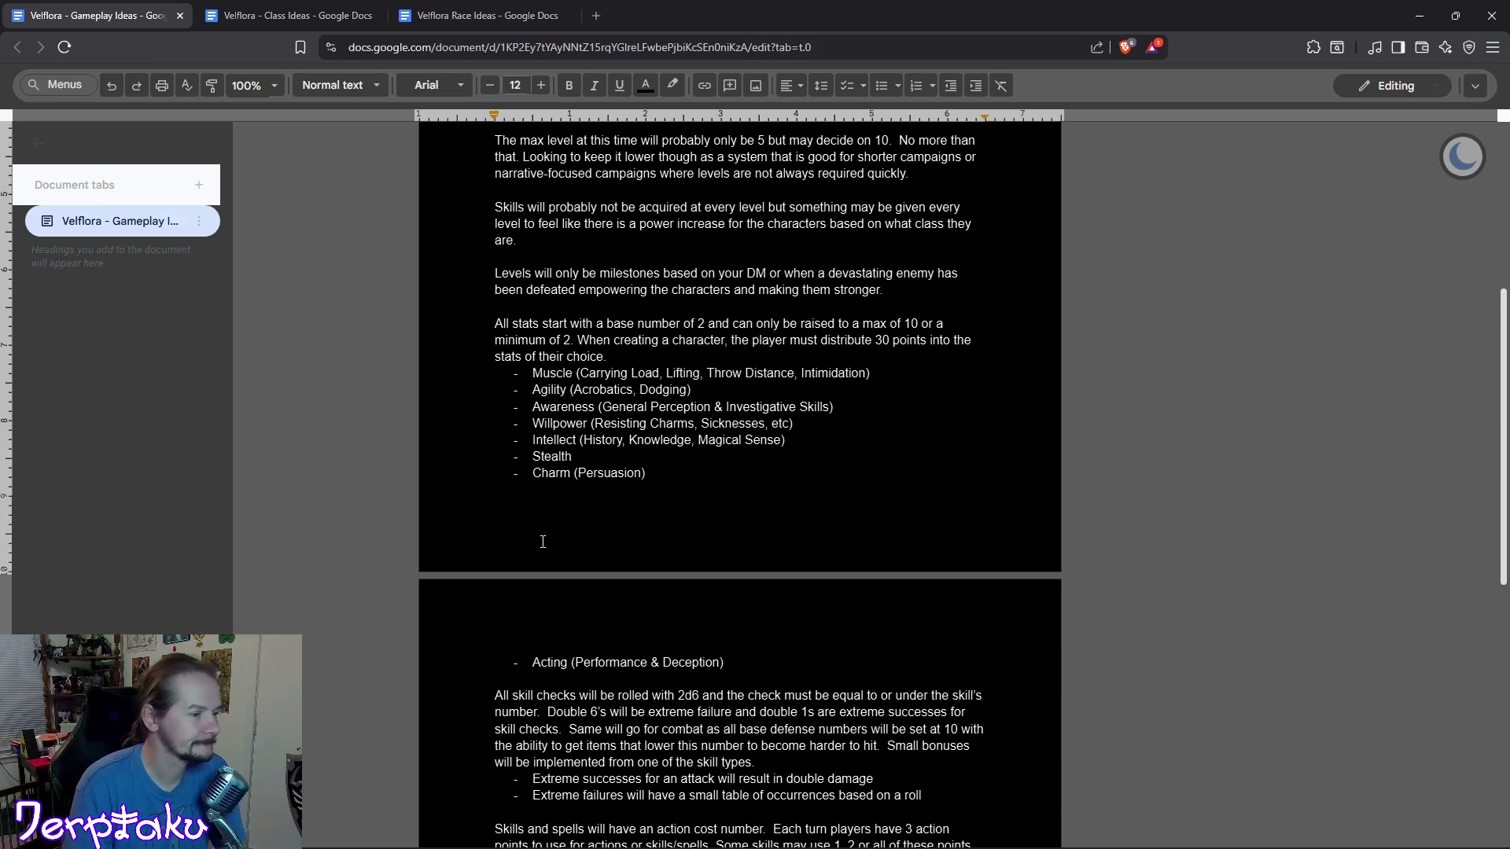
type("0")
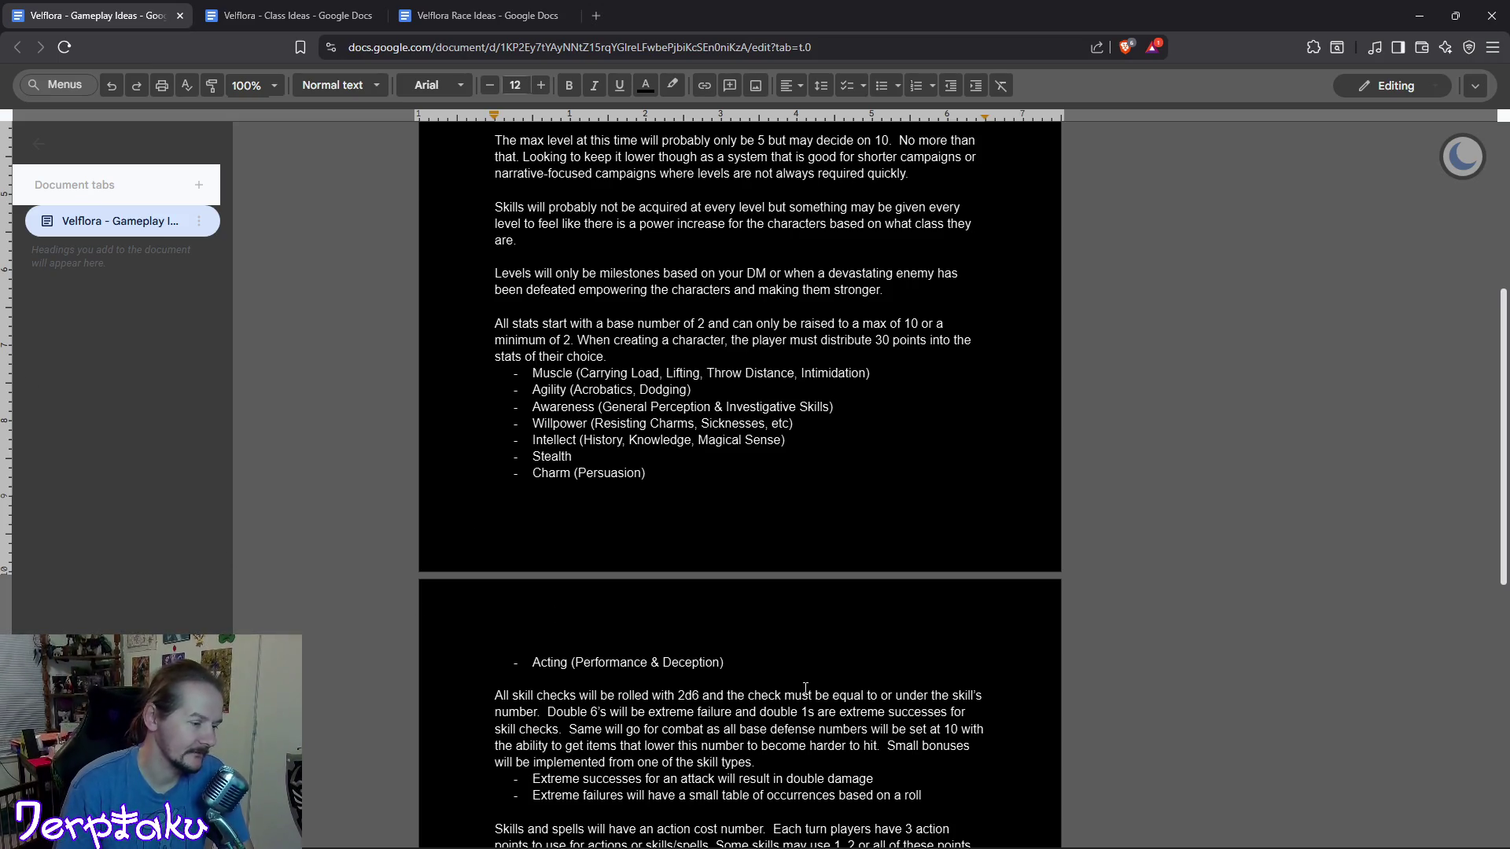
Select the stats bullet list, then place the cursor after Charm (Persuasion).
left_click_drag(728, 662, 510, 549)
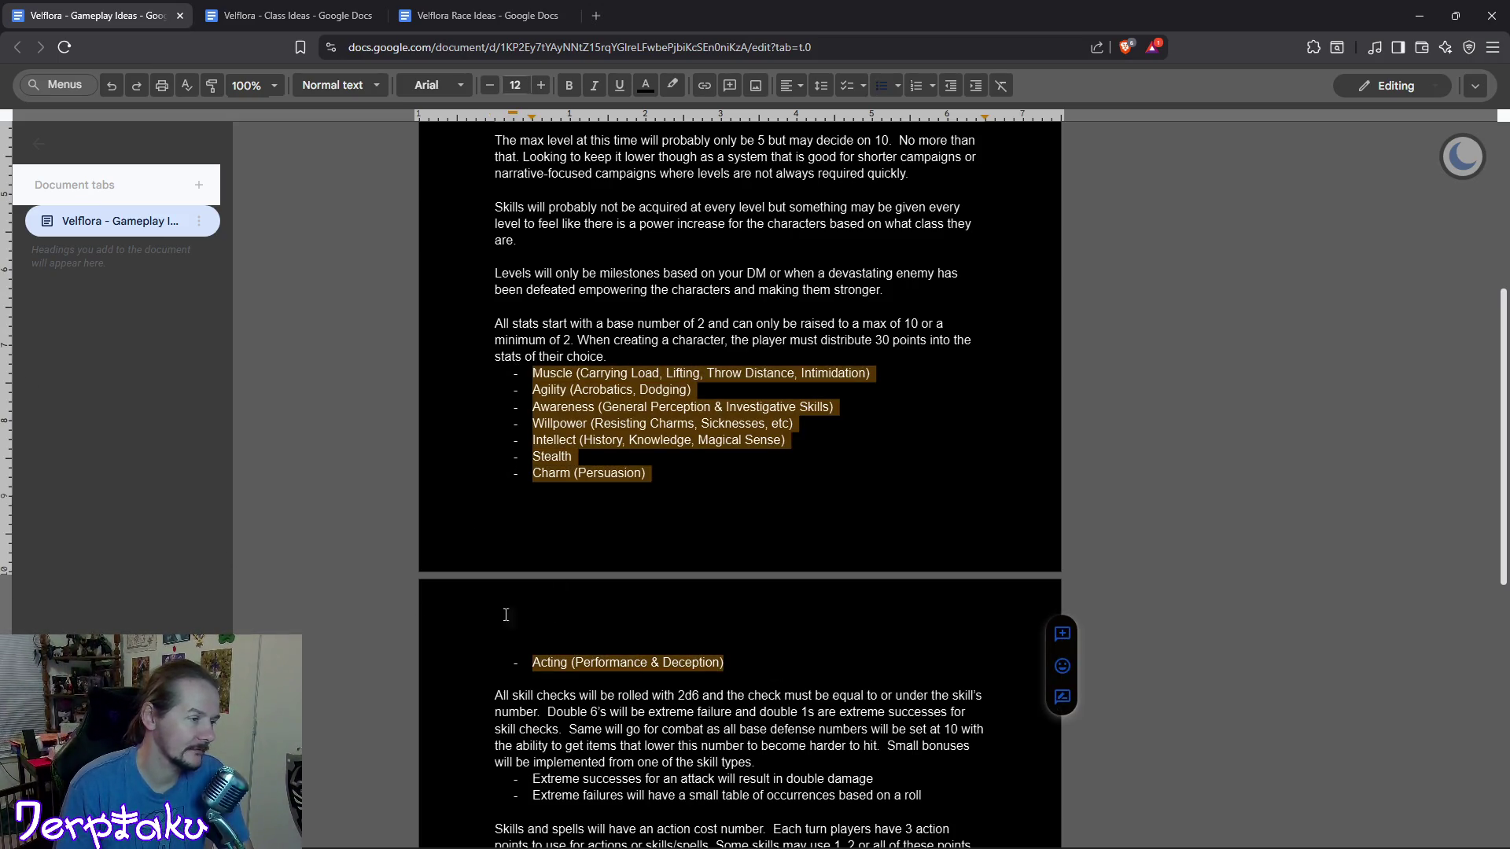
left_click(1230, 555)
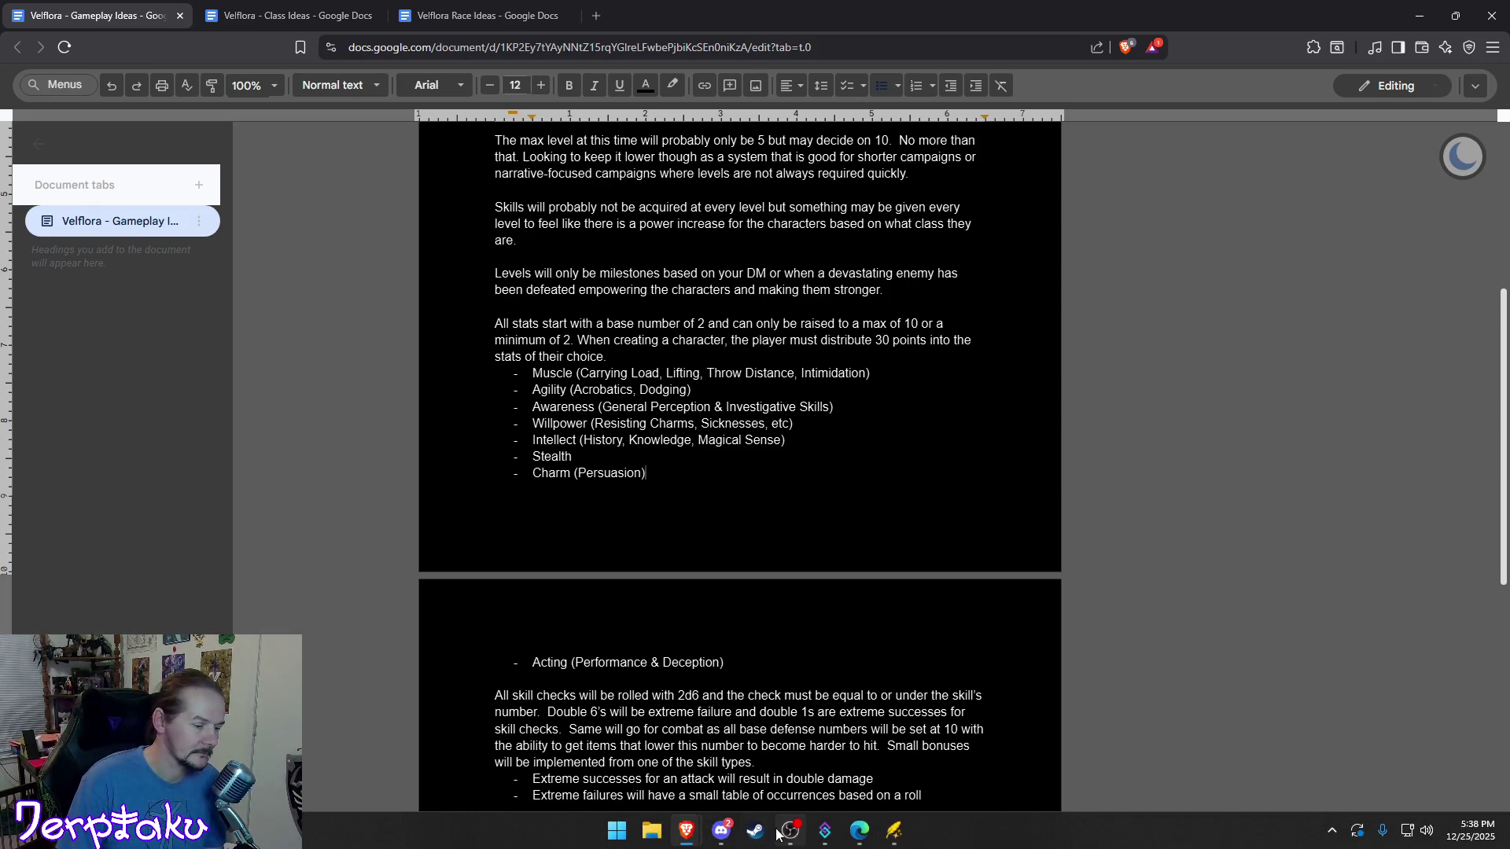
Find Phasmophobia in the Steam library and install it to the MX500 (D:) drive.
left_click(757, 833)
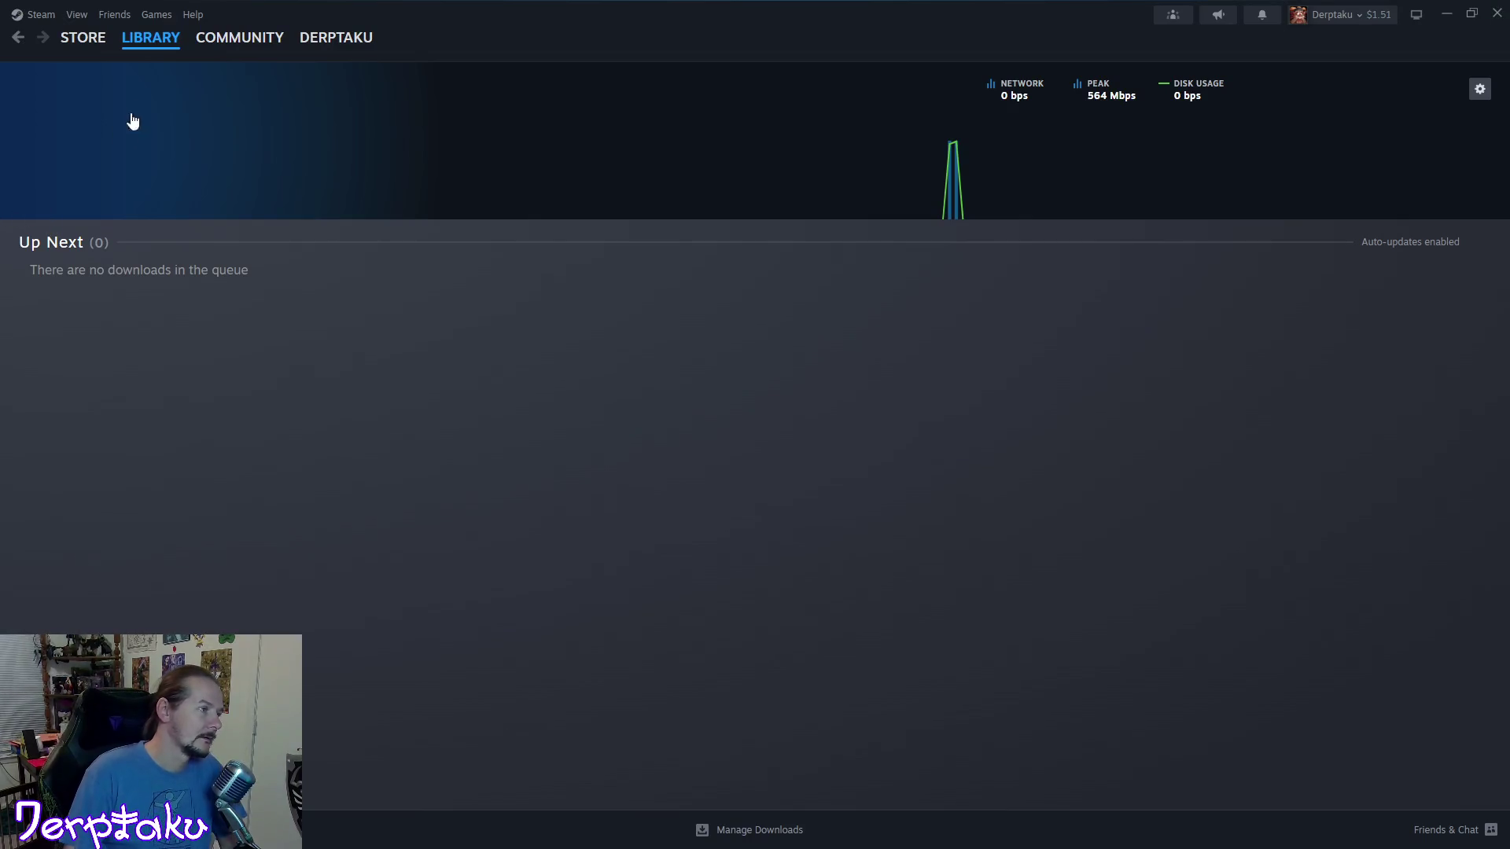
left_click(147, 45)
scroll(123, 295, "down", 5)
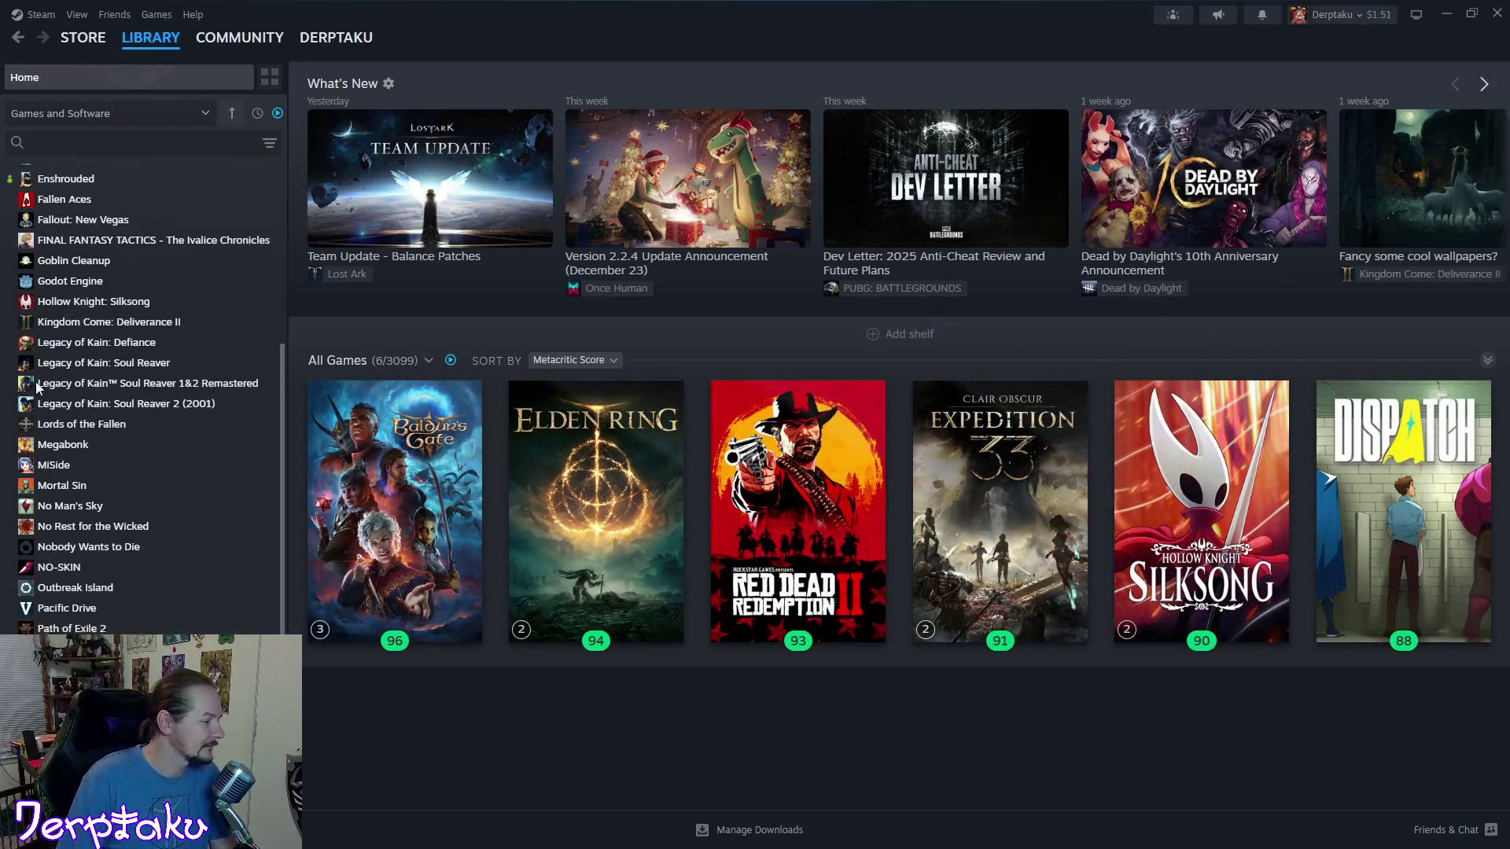
scroll(60, 370, "down", 3)
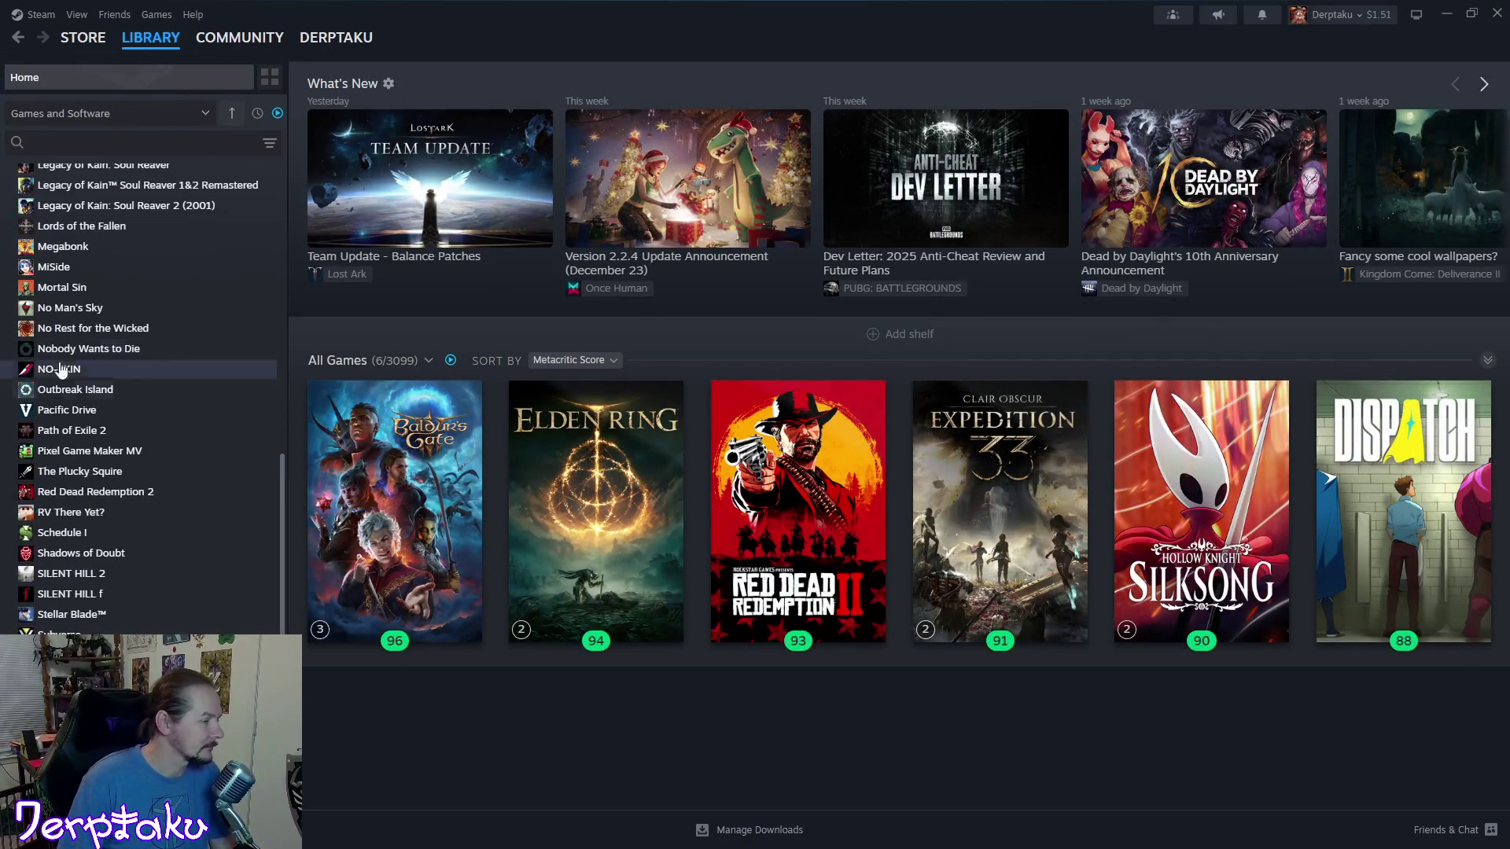
left_click(142, 147)
type("phas")
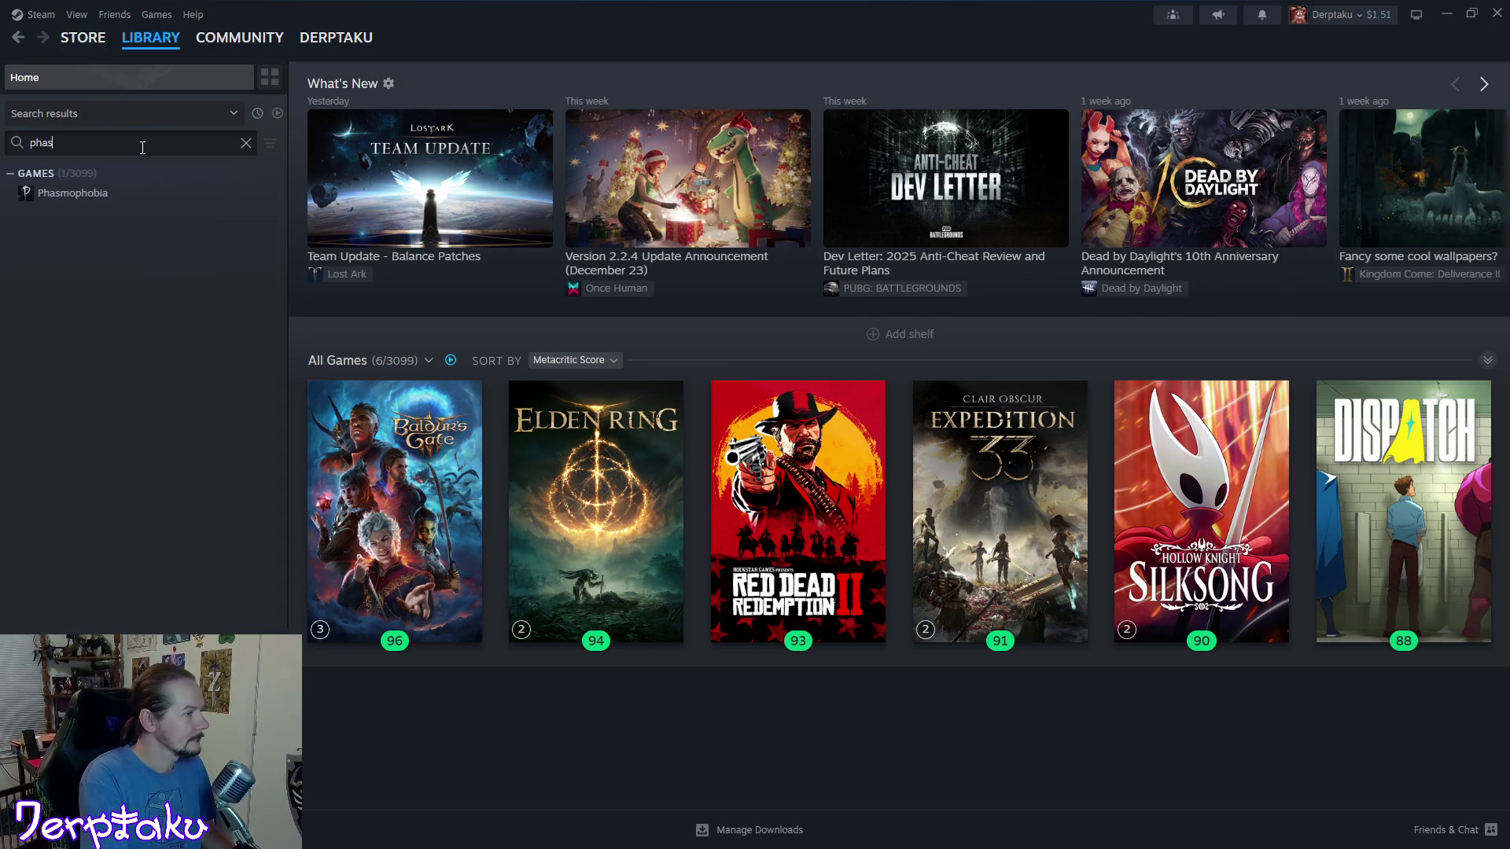
double_click(53, 204)
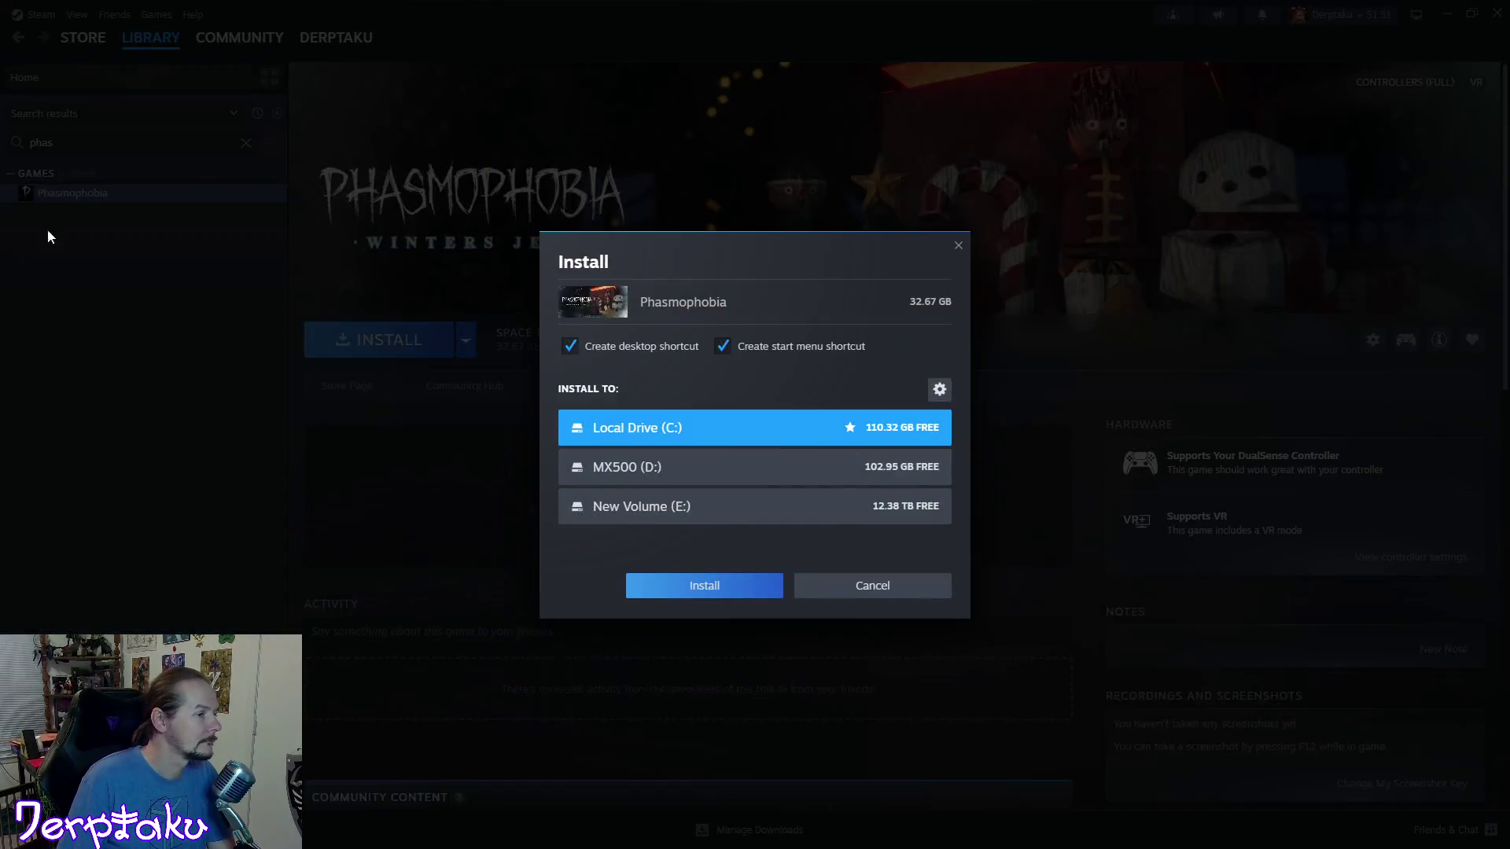
left_click(785, 475)
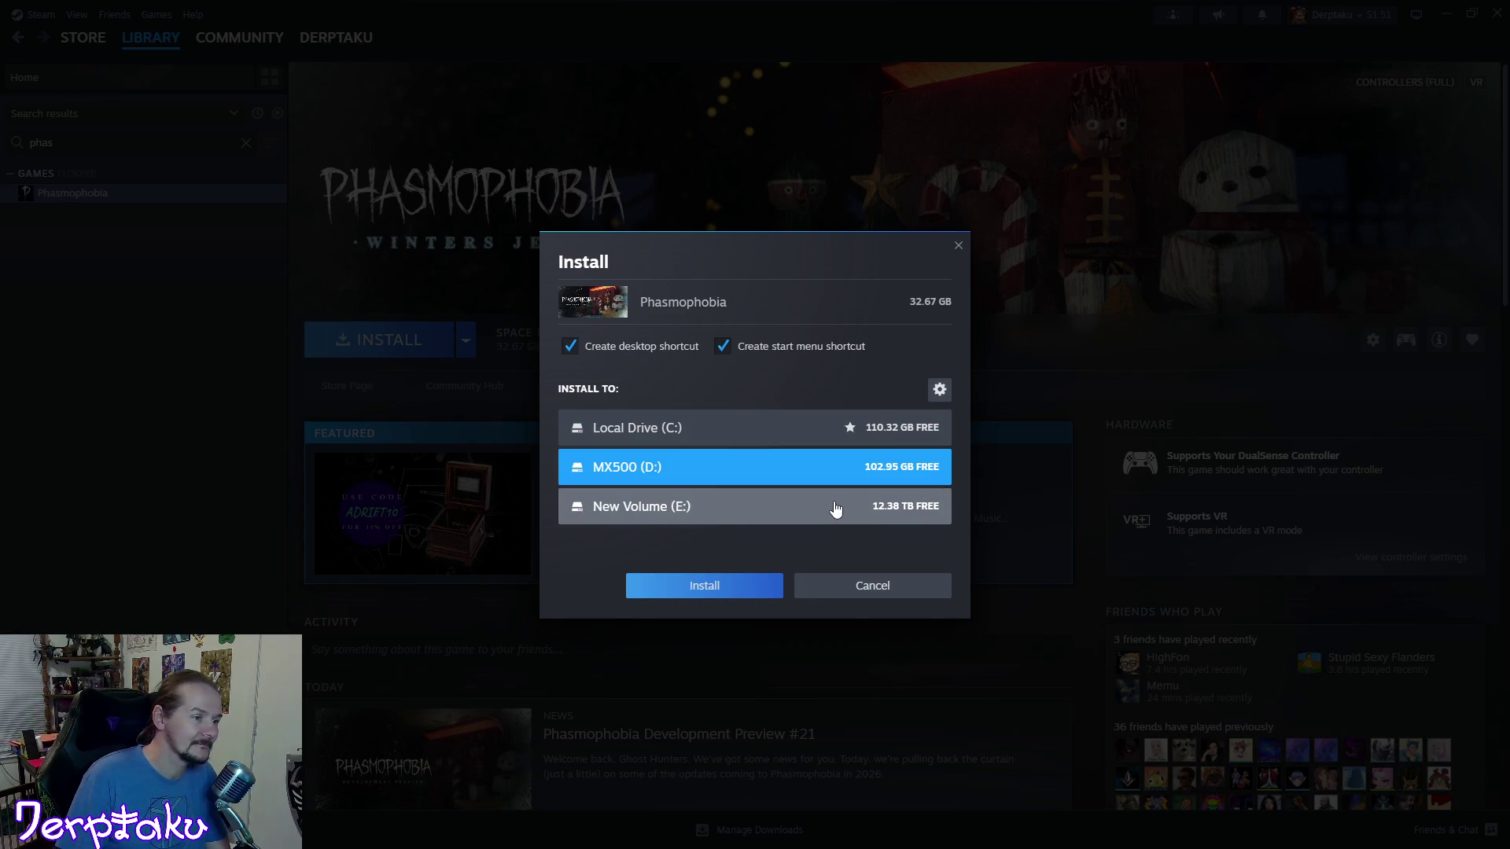
left_click(744, 587)
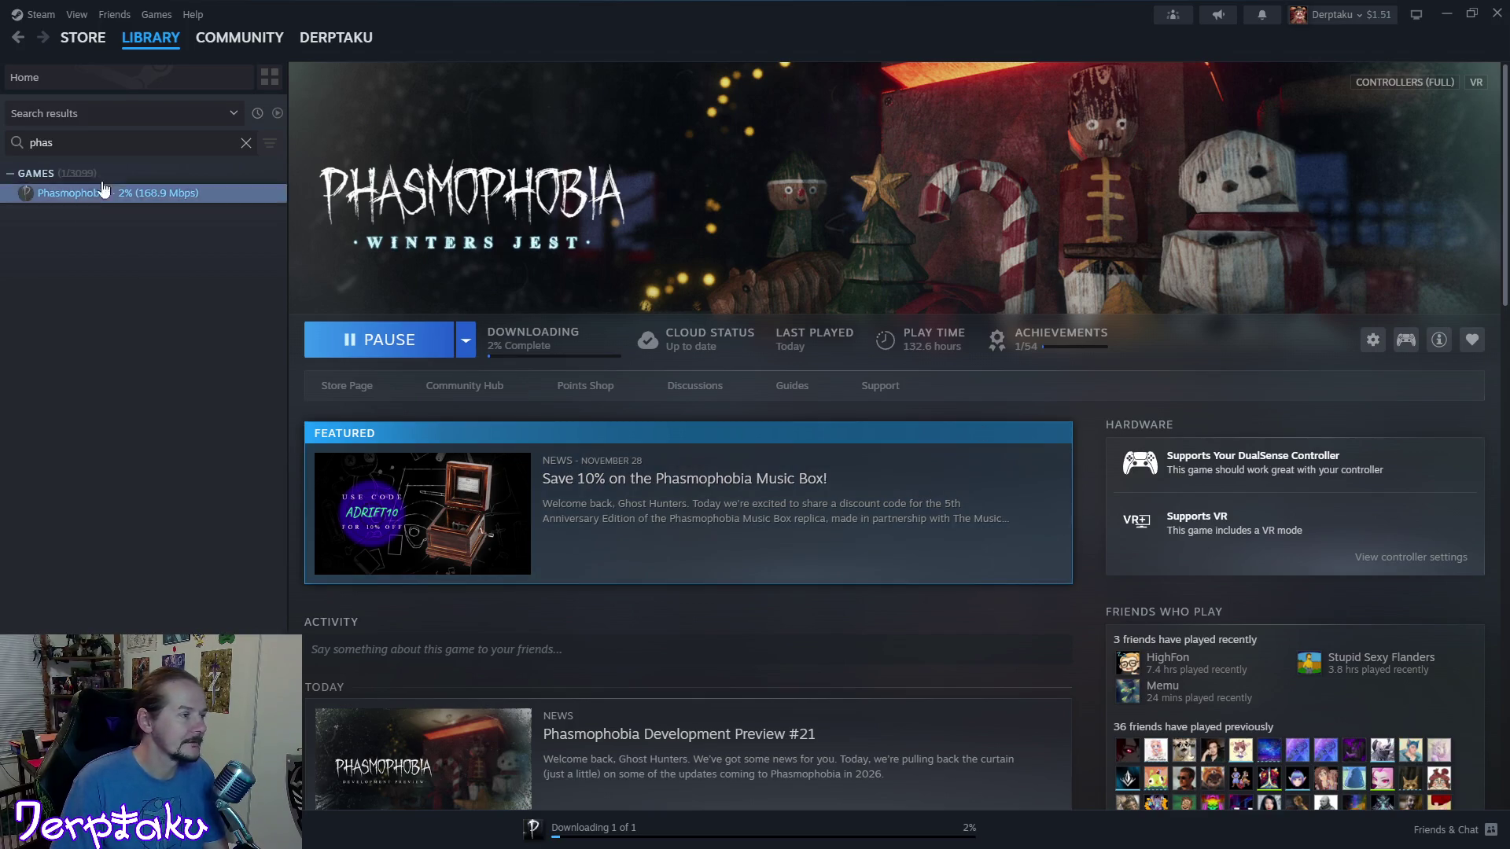
Clear the library search and close Steam while Phasmophobia downloads.
left_click(247, 145)
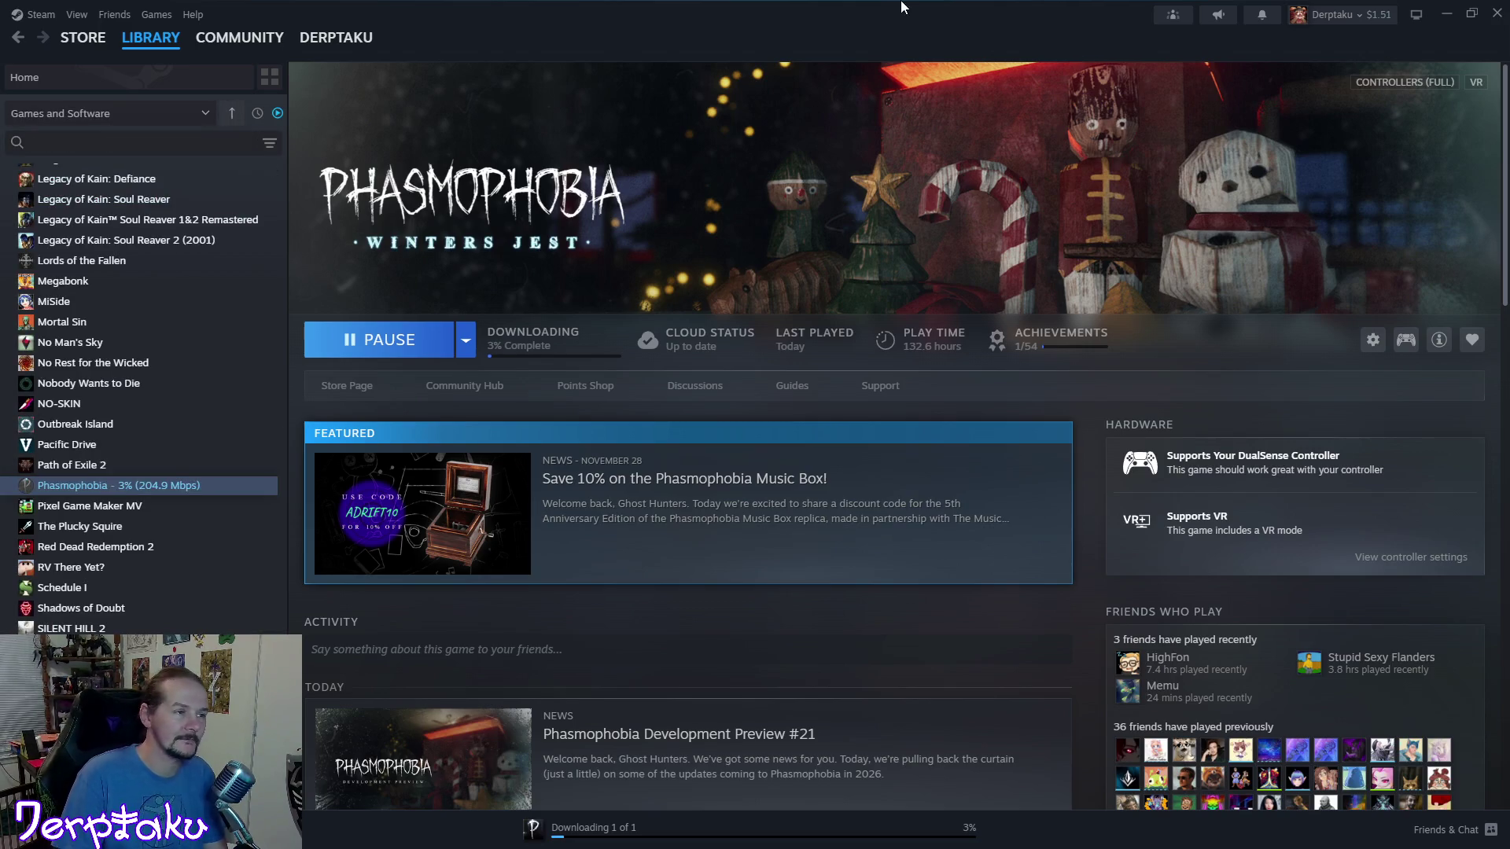
left_click(1496, 10)
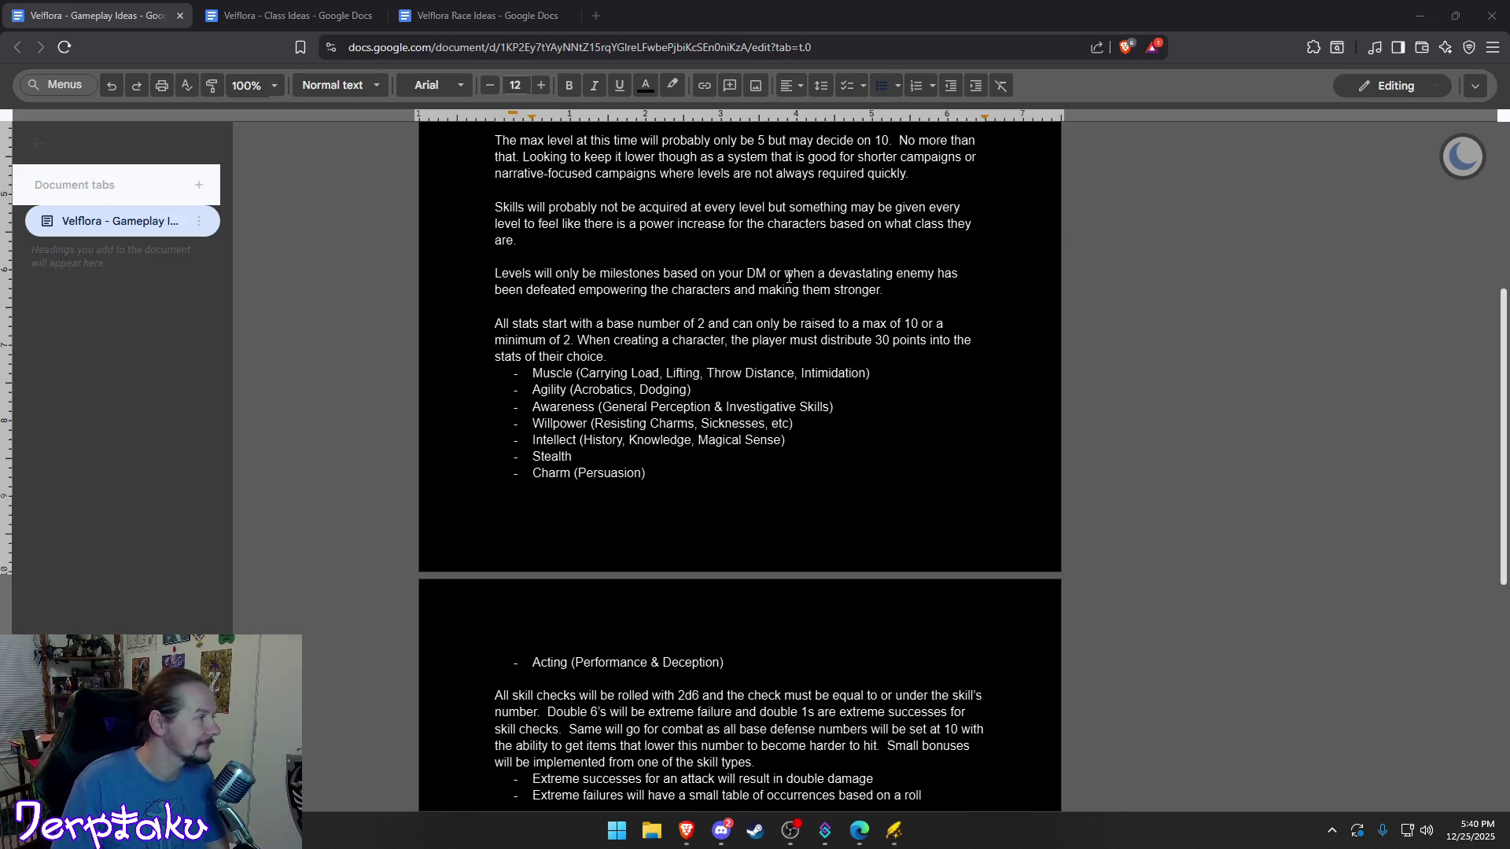
Bring up the context menu at the end of the Awareness stat line.
right_click(996, 405)
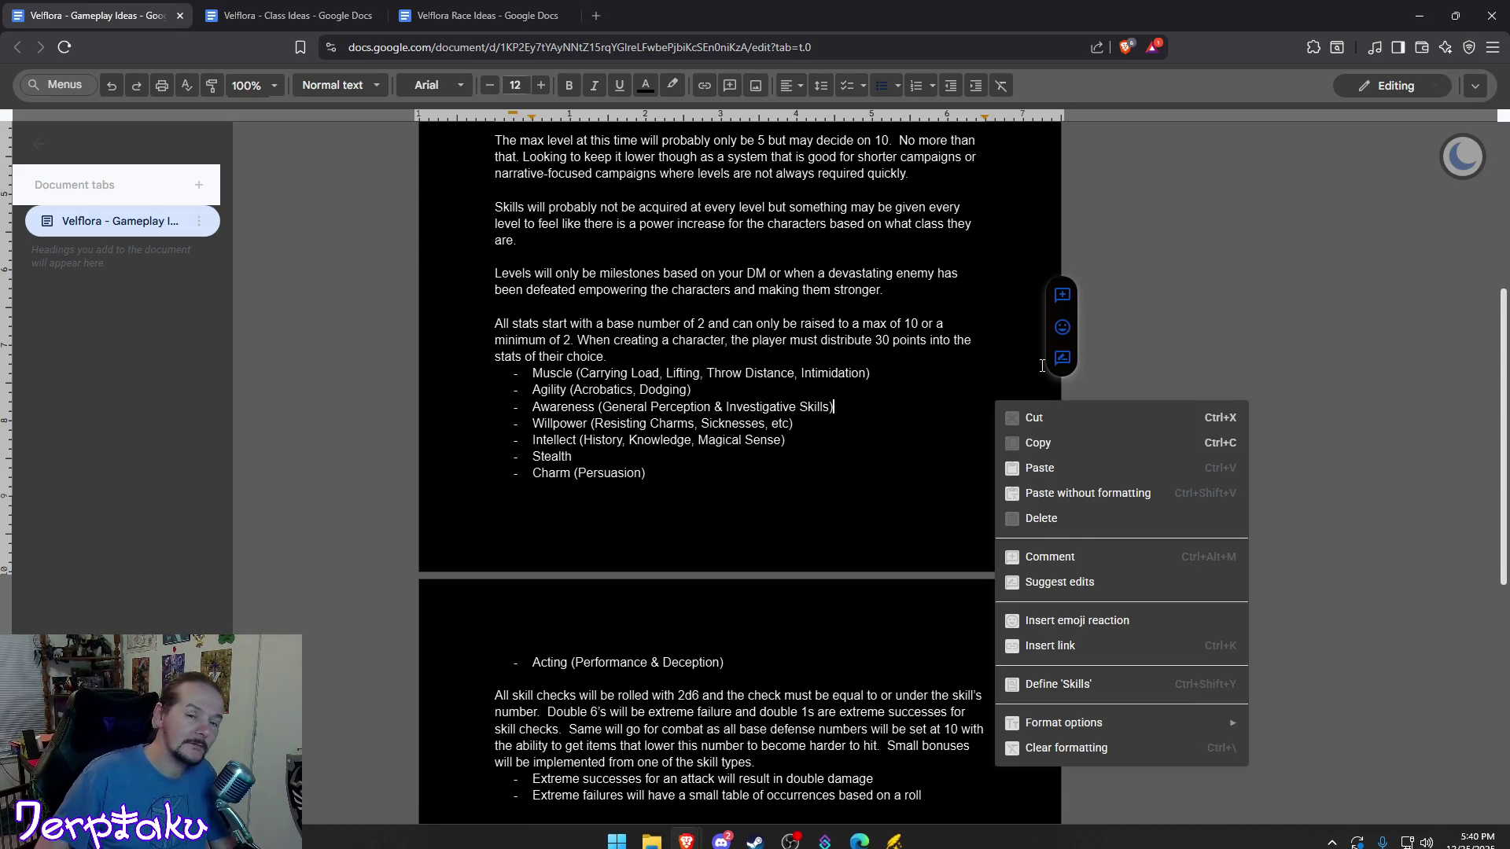
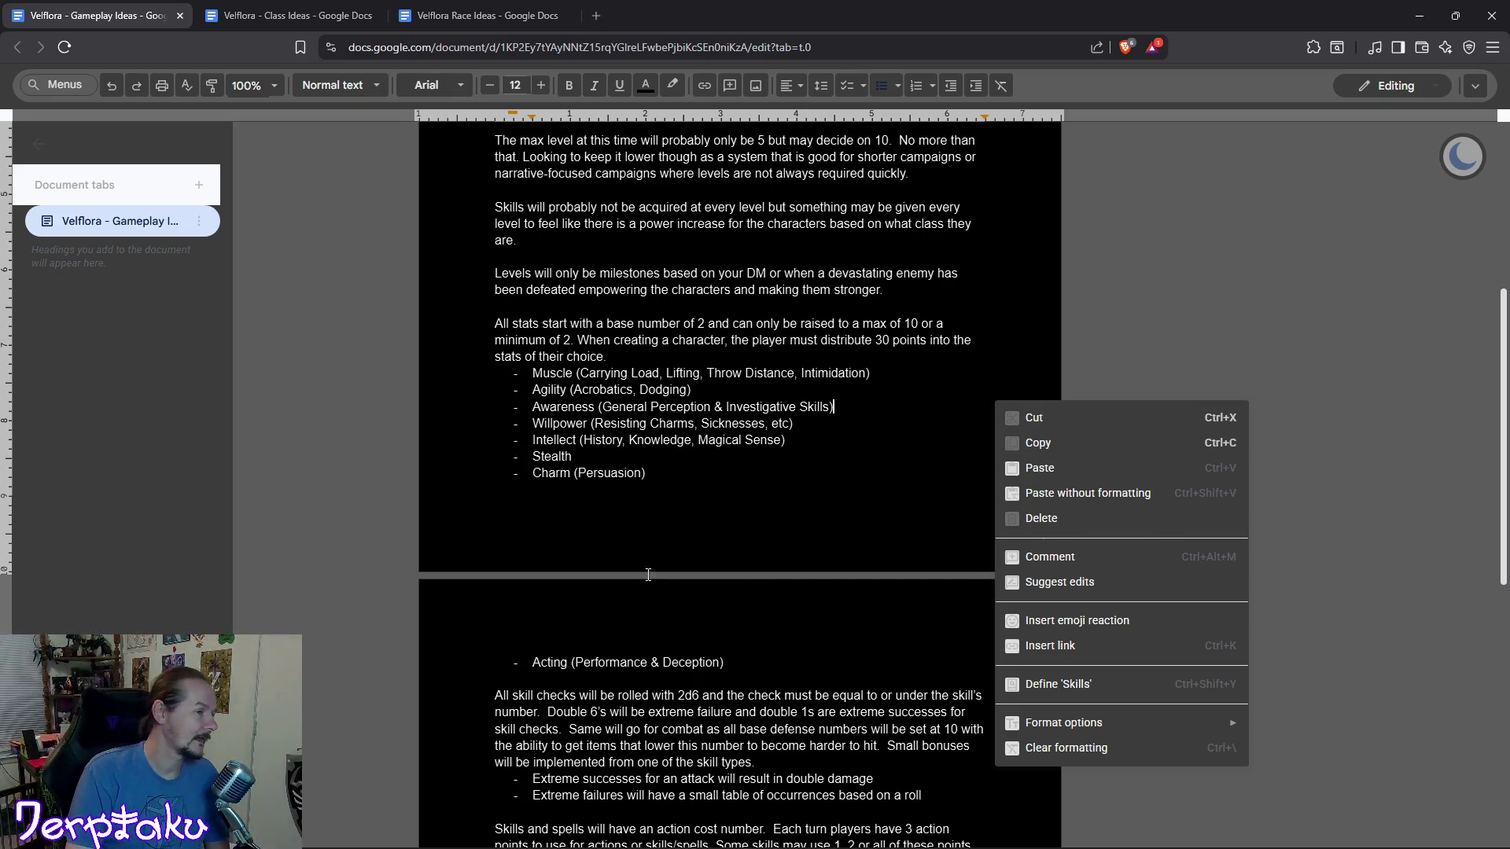
Dismiss the menu and select the word 'Velflora' in the document title.
left_click(1177, 310)
scroll(1147, 438, "up", 1)
scroll(1163, 440, "up", 3)
right_click(696, 212)
left_click(658, 217)
left_click_drag(656, 218, 708, 218)
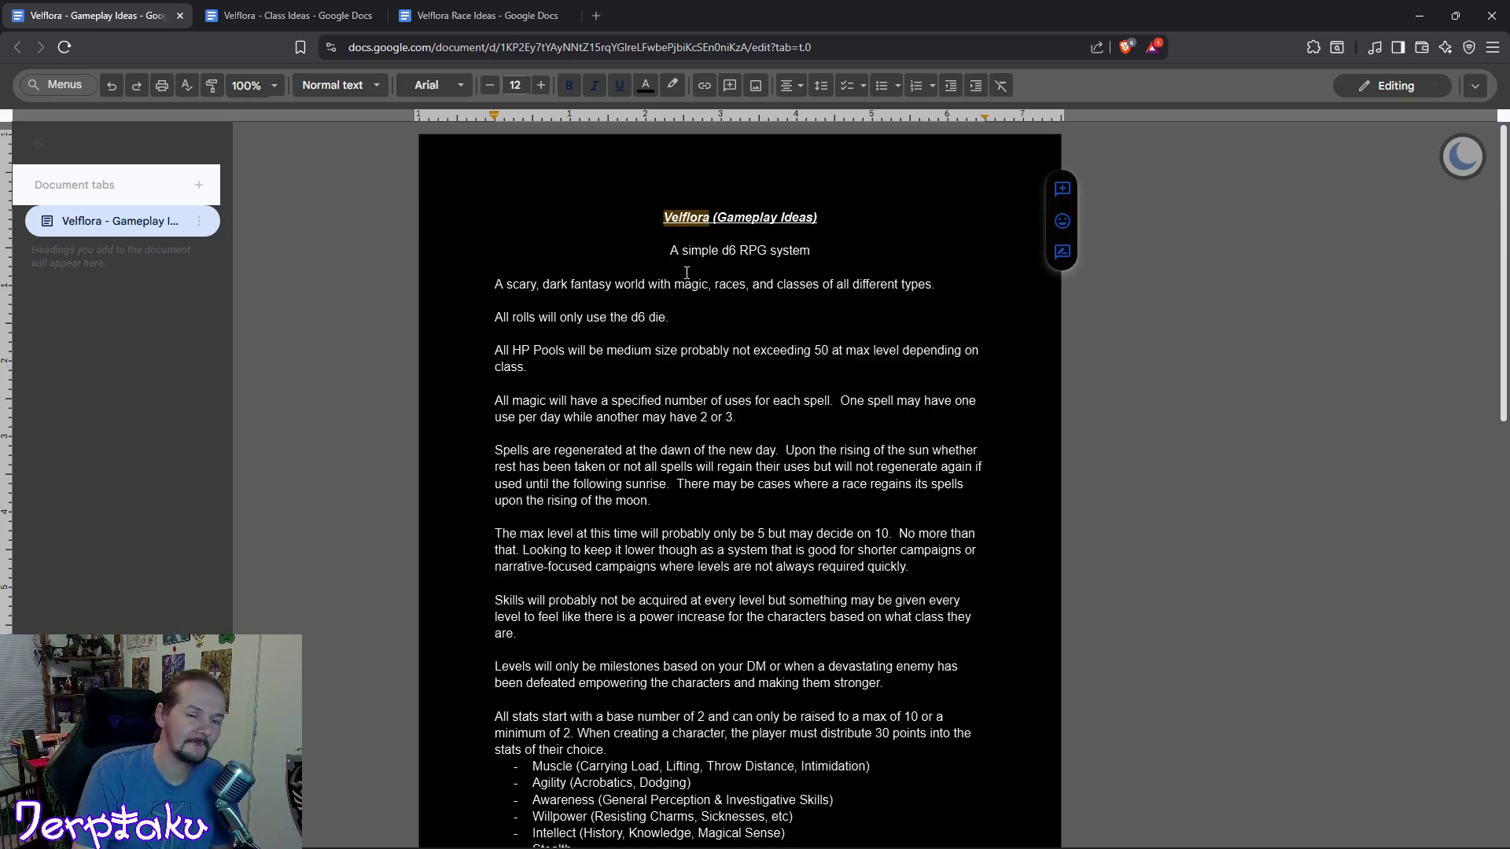
Cut the words 'G system' from the subtitle via the context menu.
right_click(756, 253)
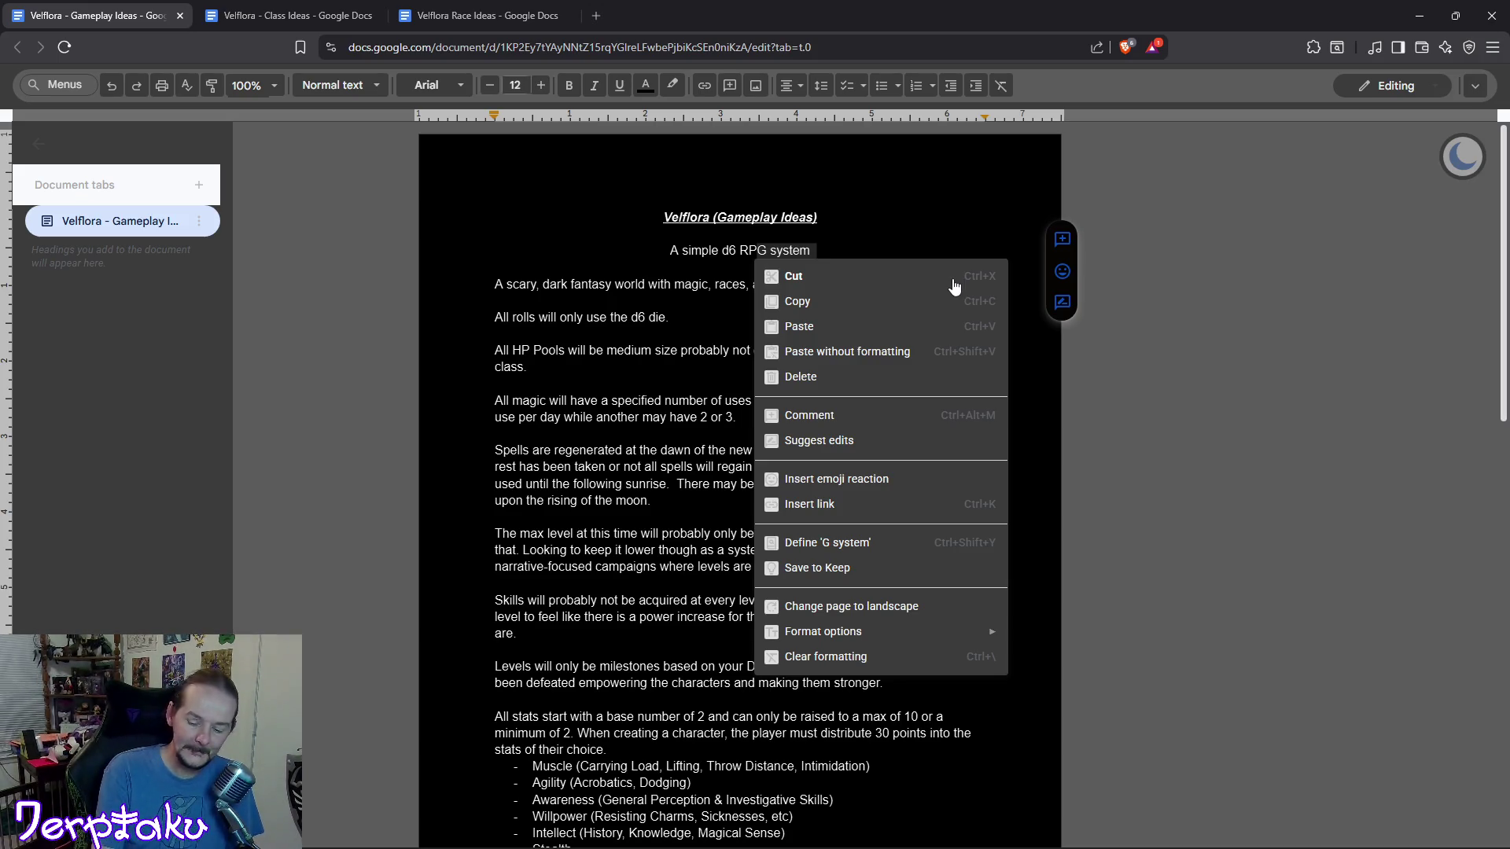
left_click(952, 278)
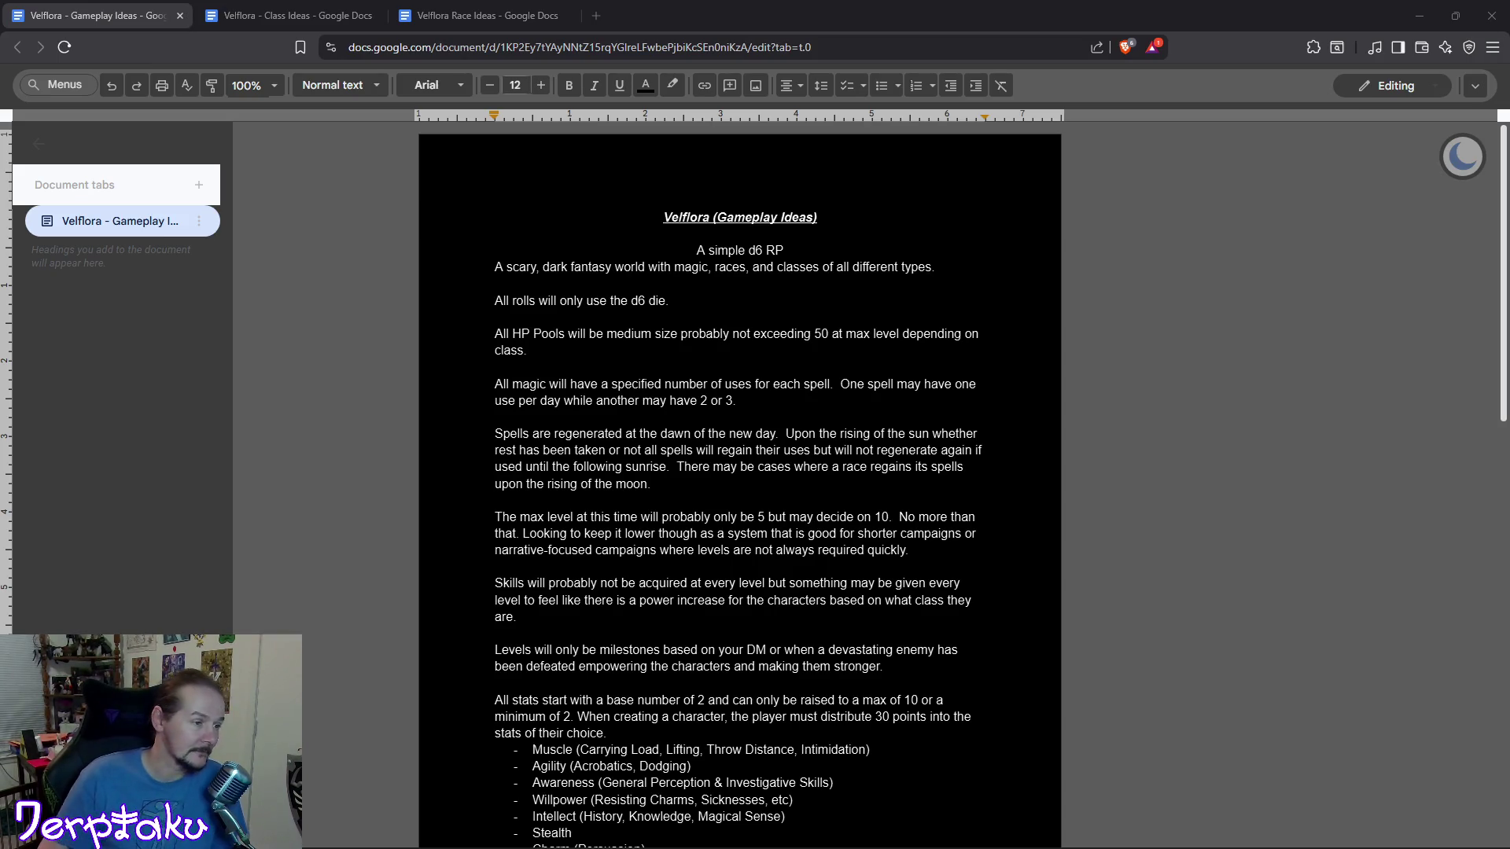
Switch to the Velflora Race Ideas document and discard the stray blank tab.
right_click(1274, 200)
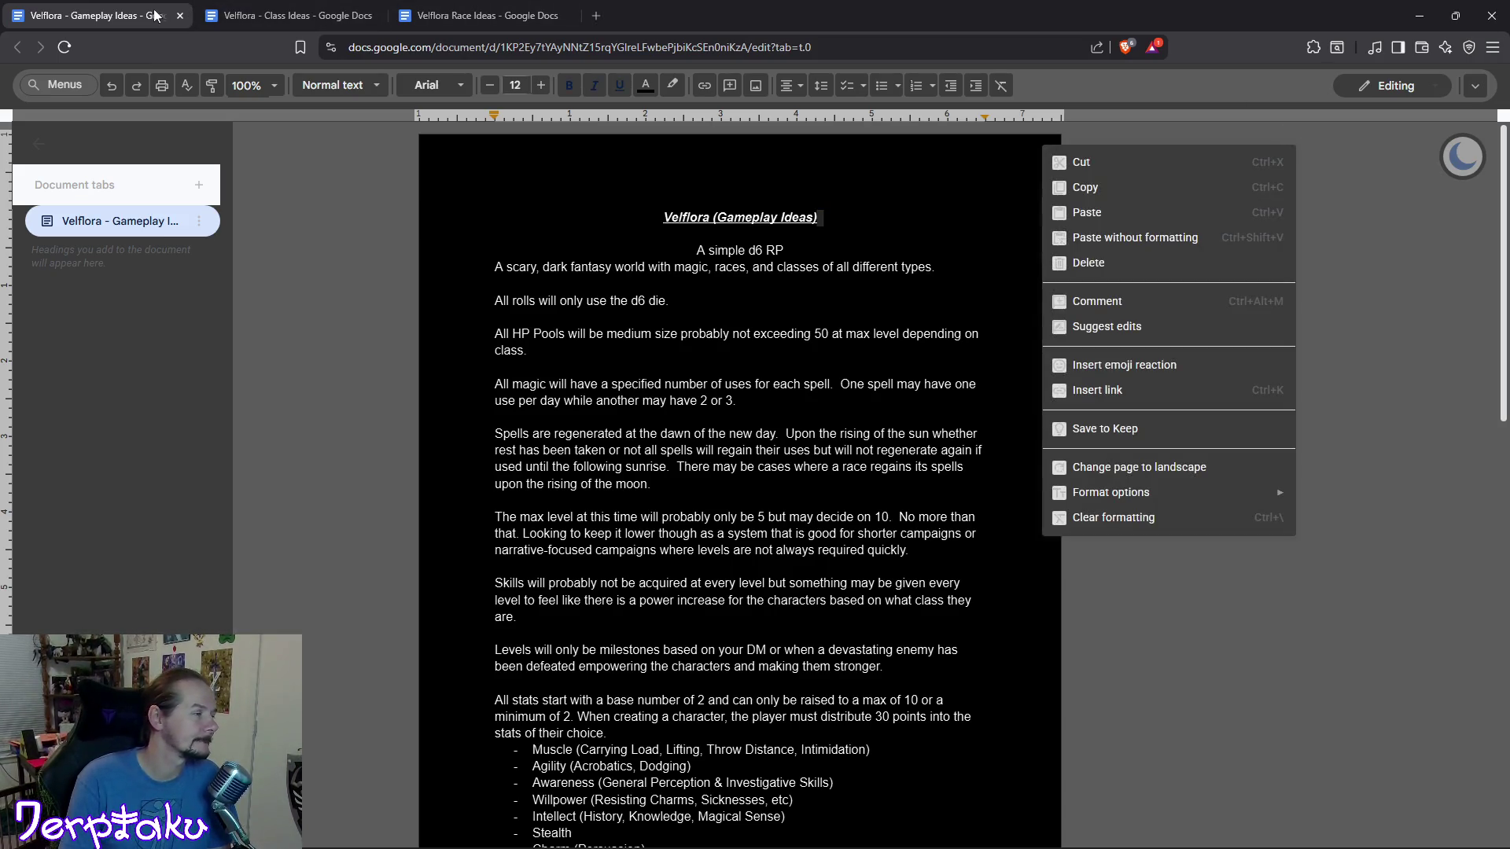
left_click(601, 19)
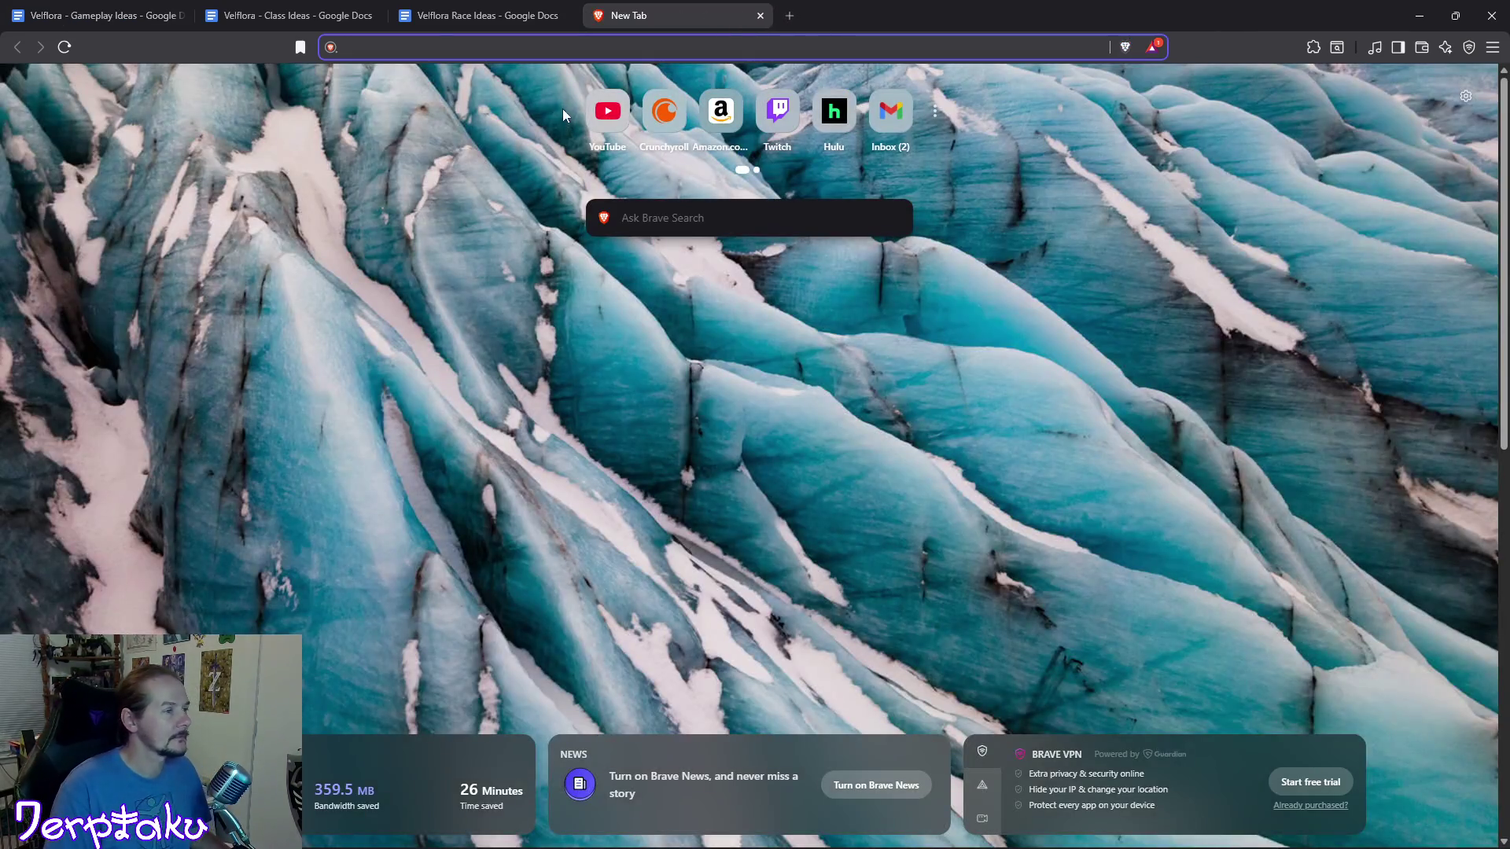
left_click(477, 12)
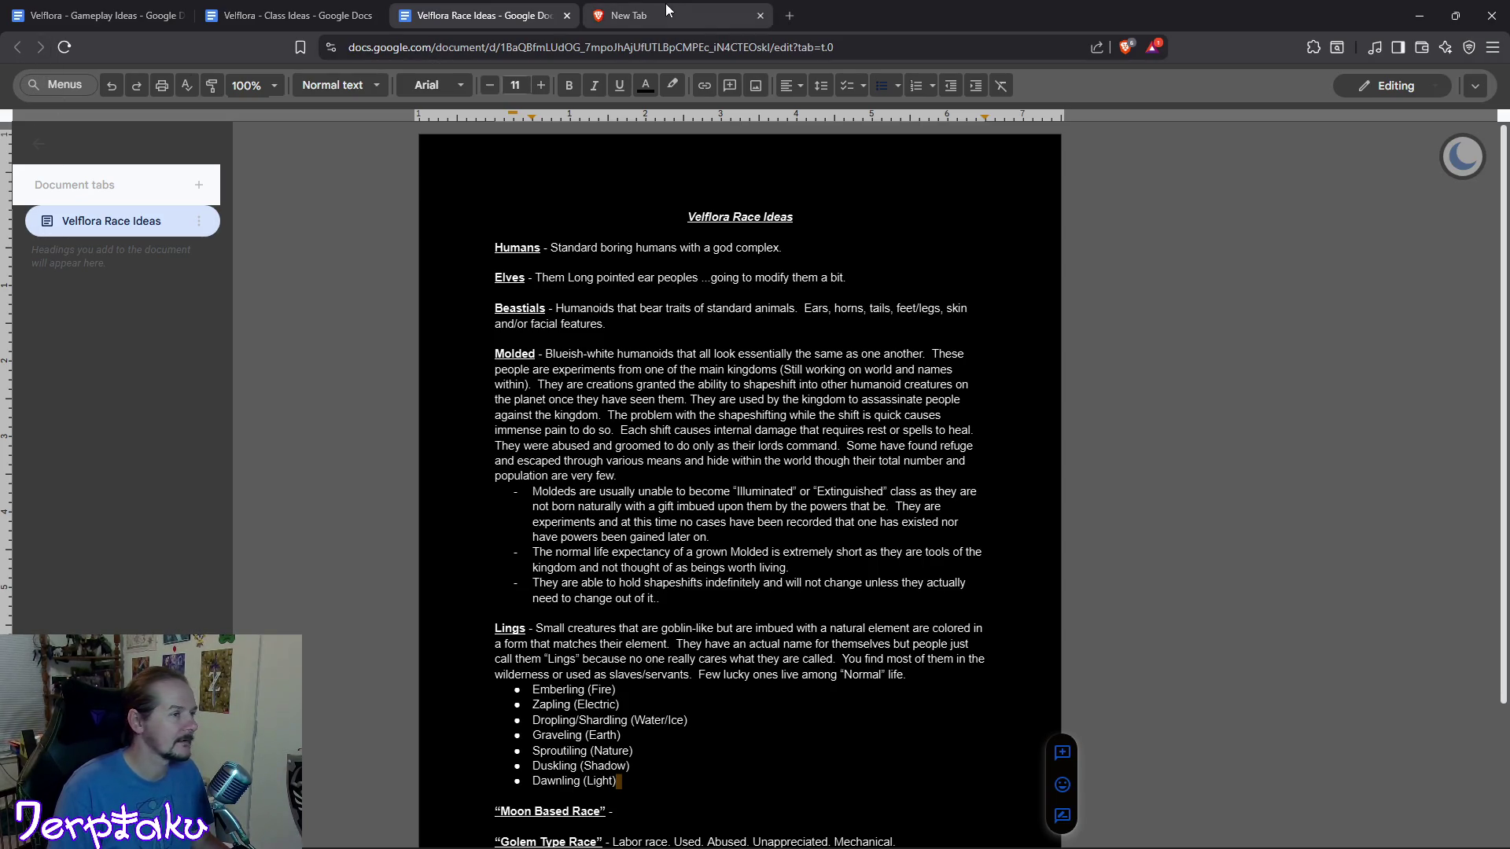
left_click(760, 16)
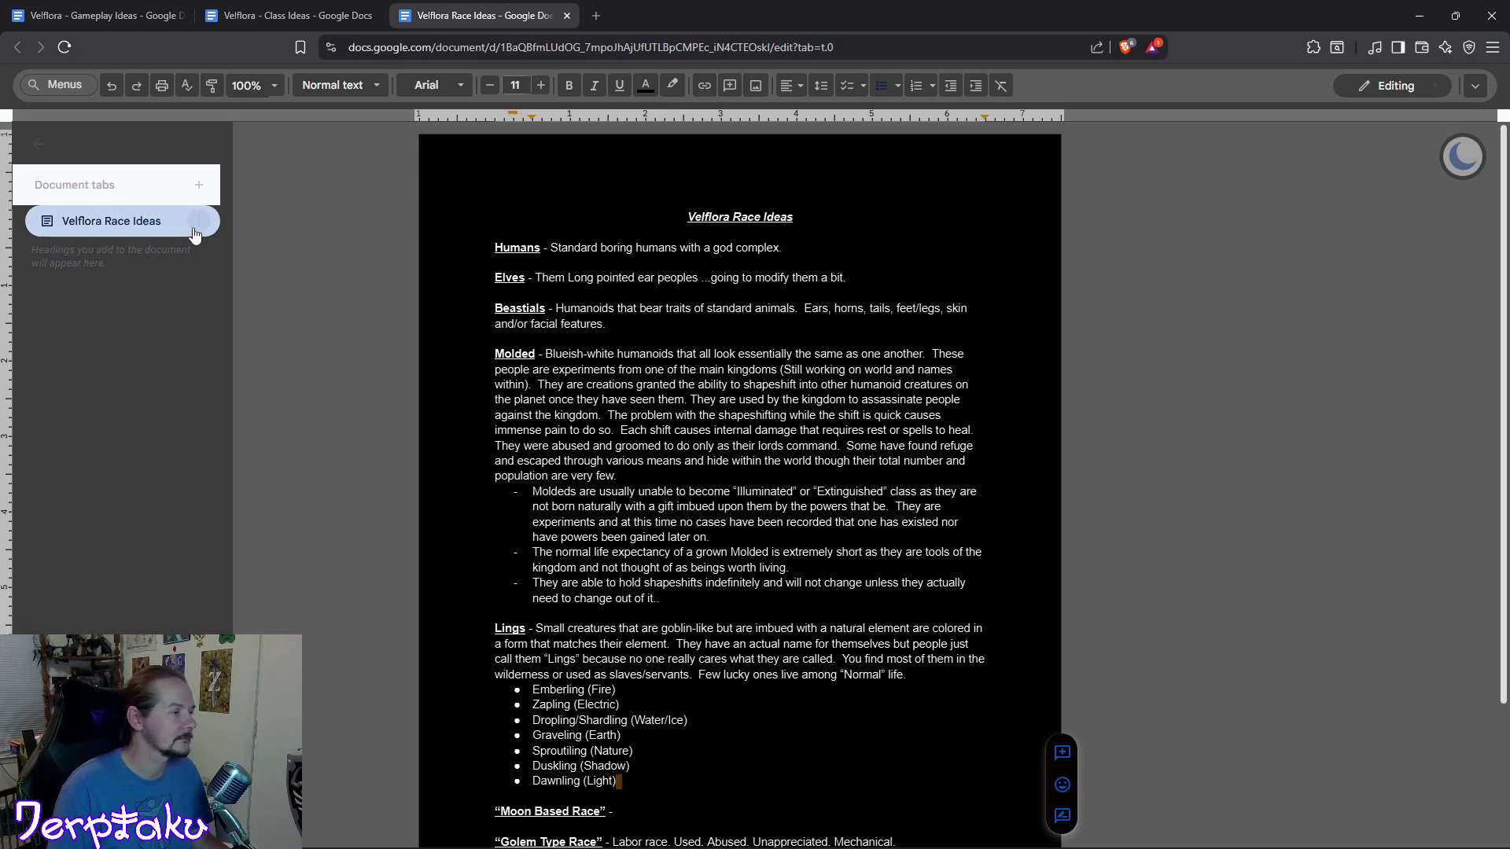
Open a fresh blank browser tab beside the Velflora documents.
left_click(596, 15)
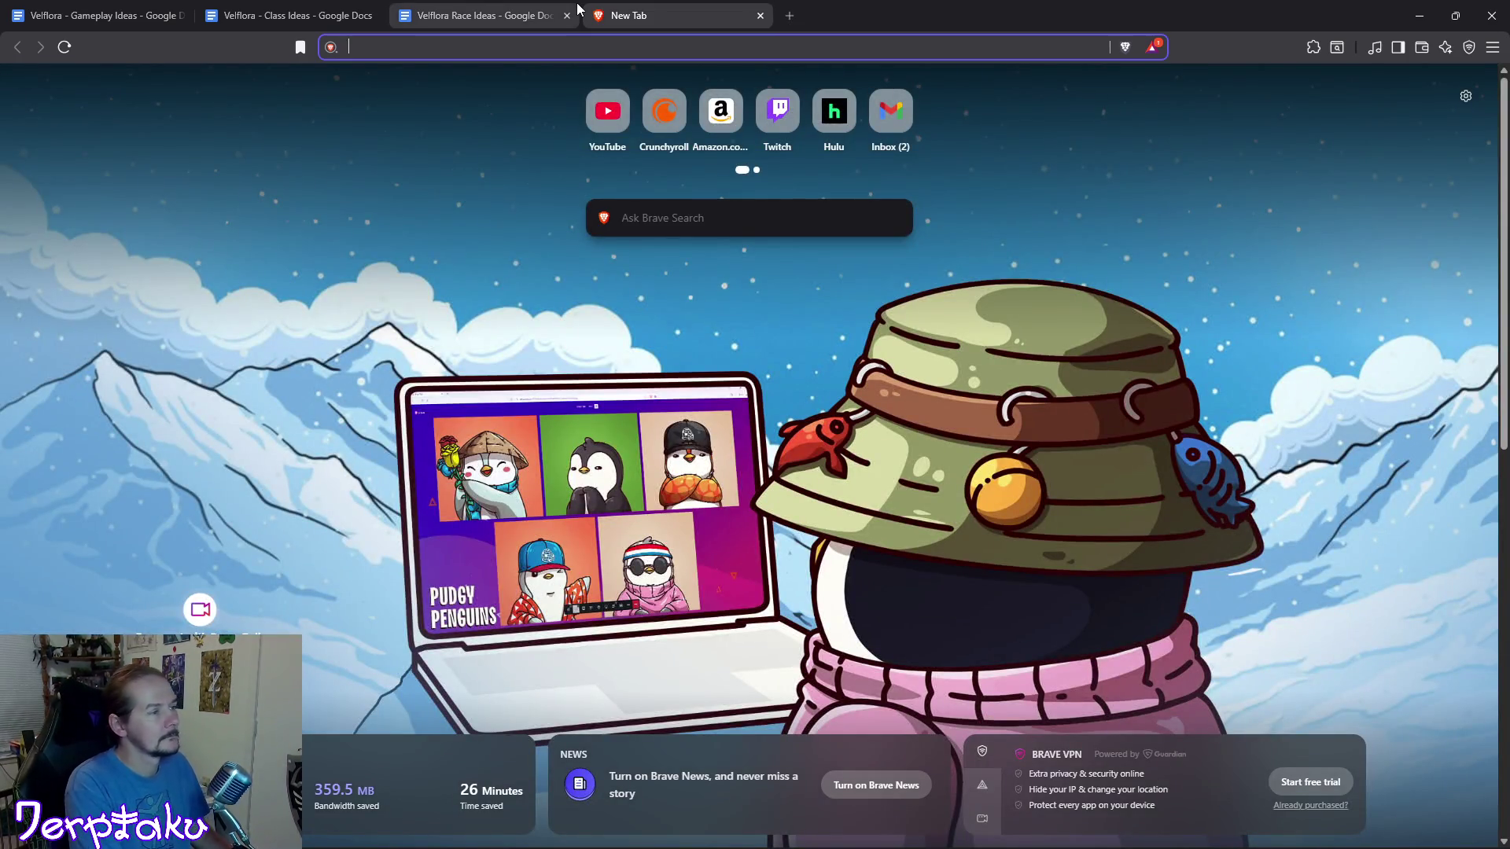
type("google")
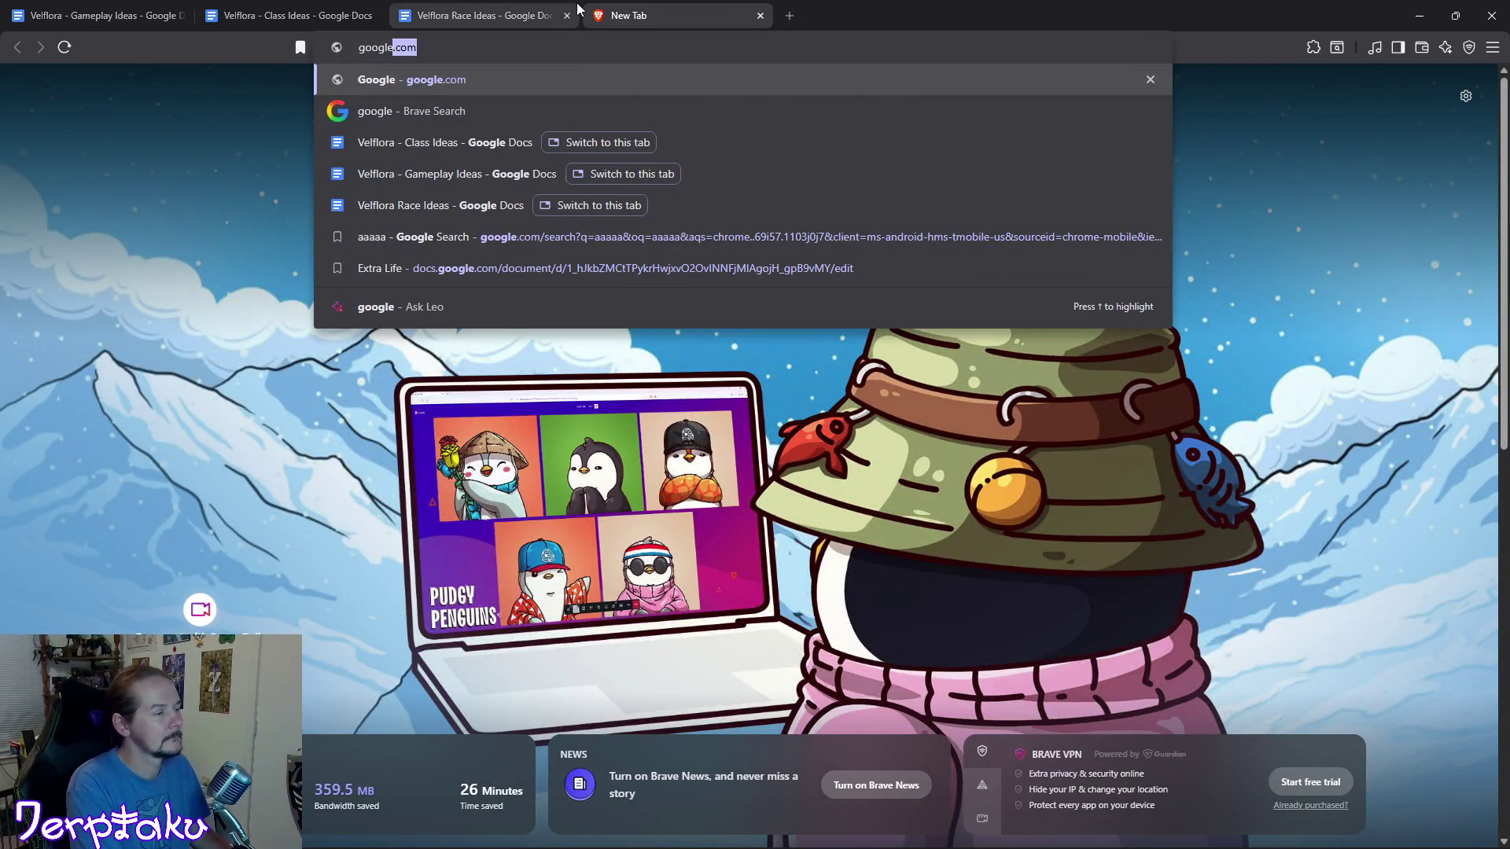
Navigate the new tab to docs.google.com, the Google Docs home page.
key("BackSpace")
key("ctrl+a")
type("doc.")
key("BackSpace")
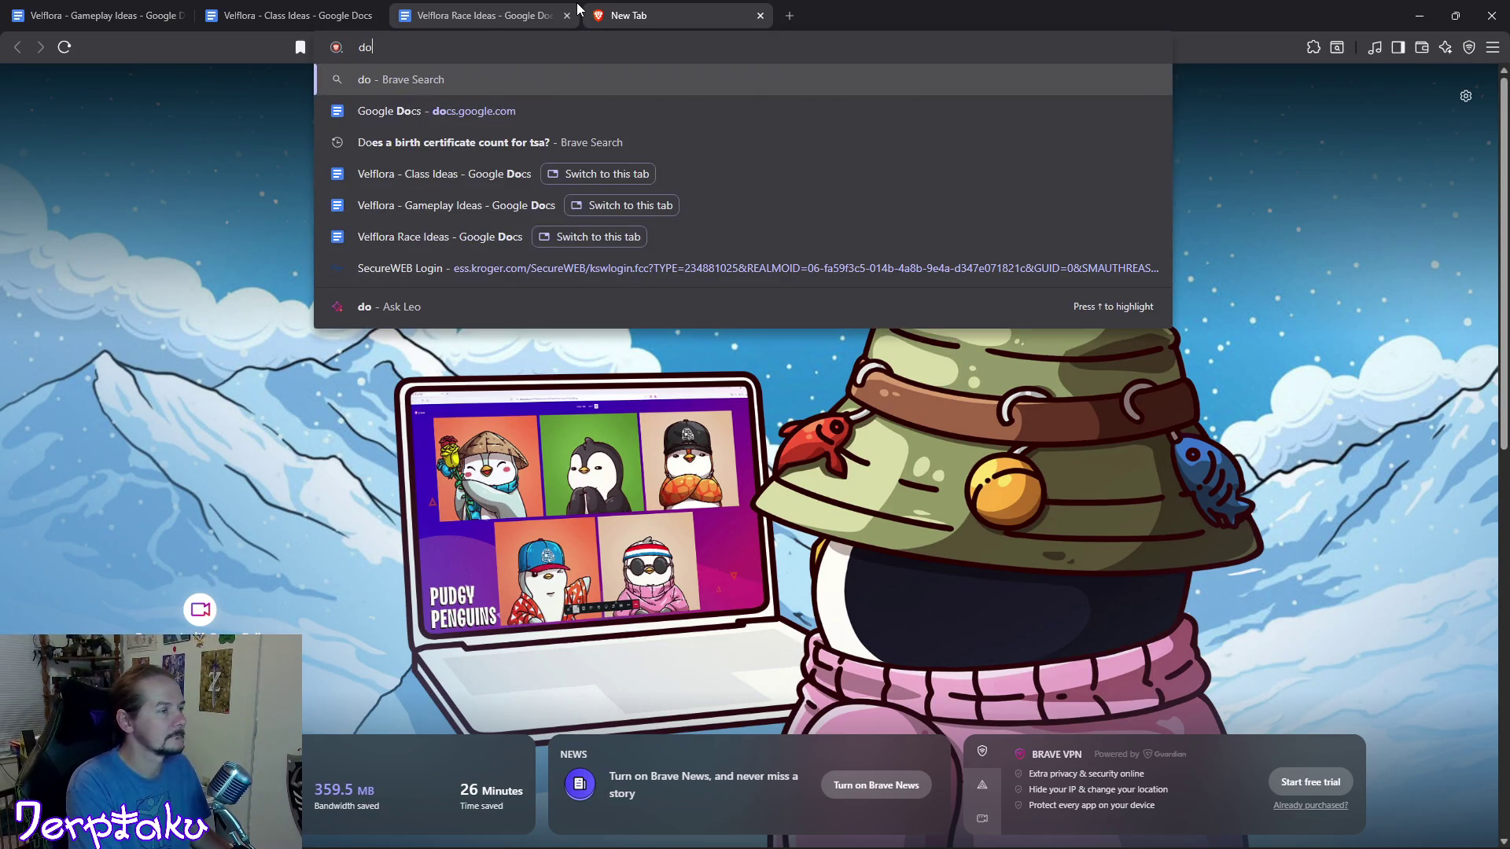
key("Return")
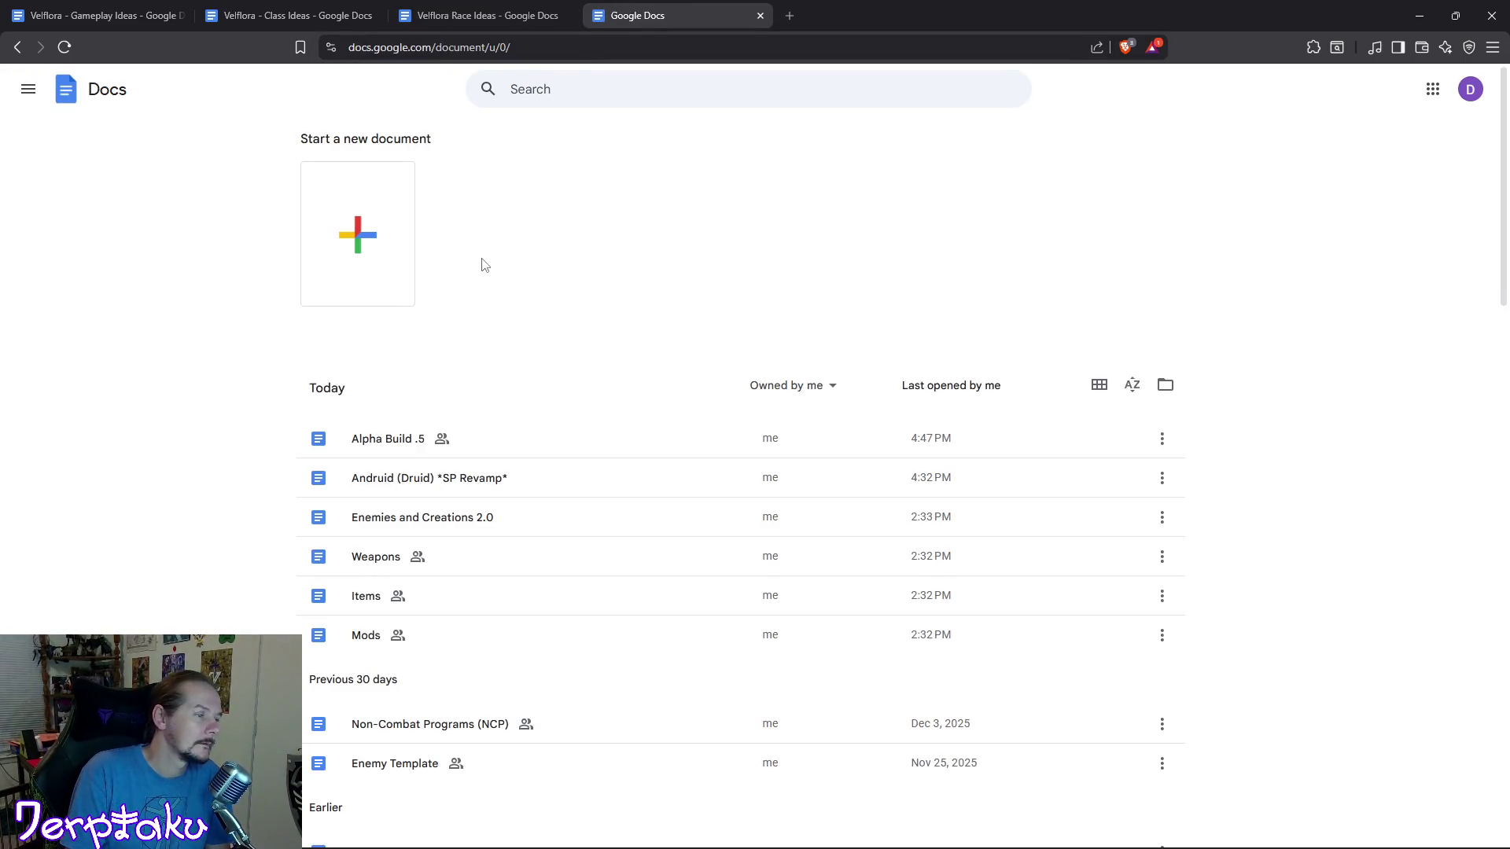
Switch Docs to a different signed-in account, then bring up File Explorer.
left_click(1472, 94)
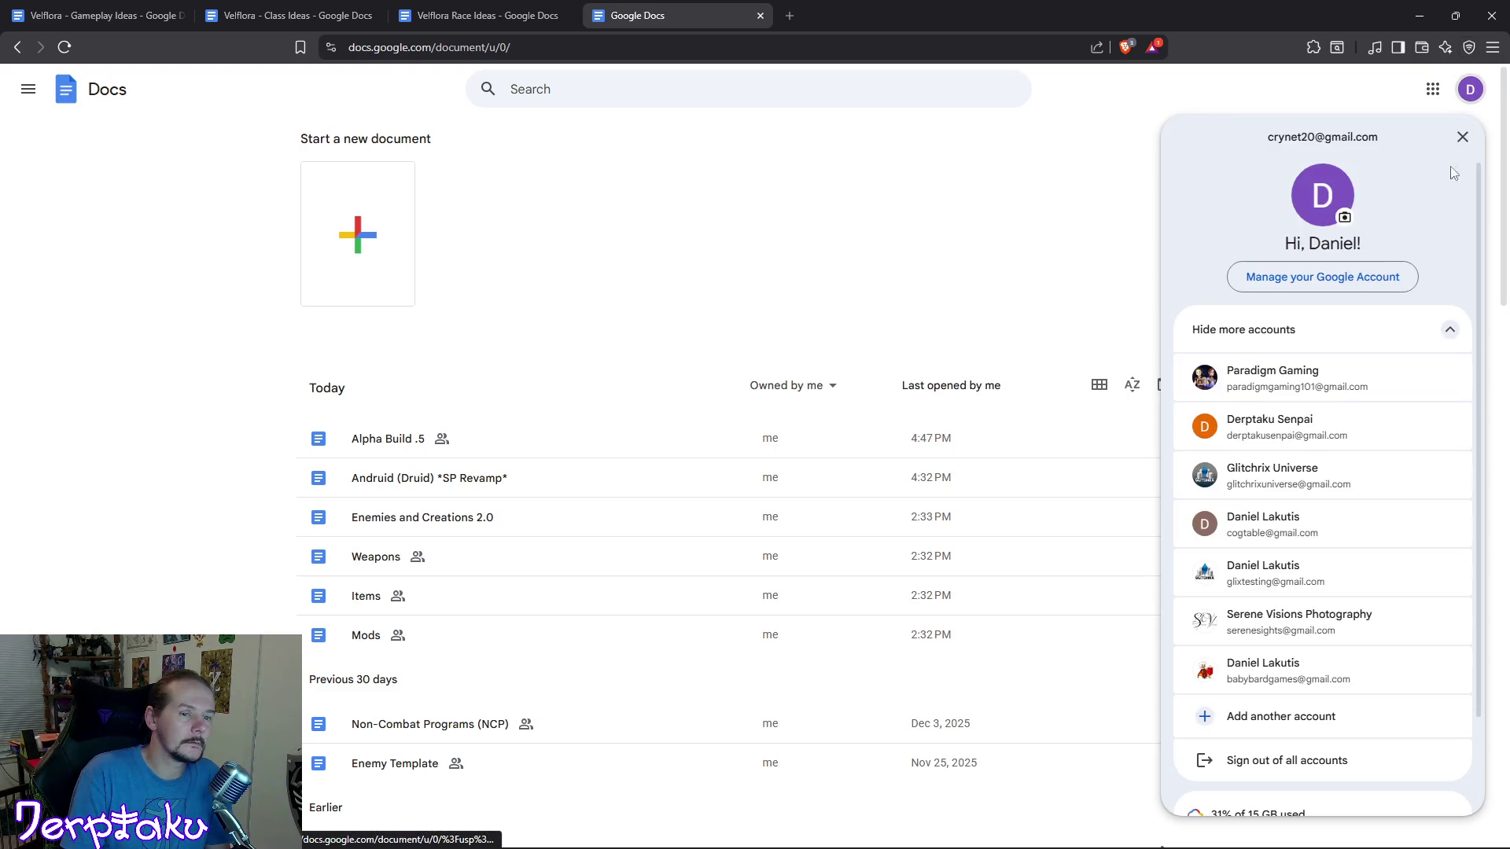
left_click(1329, 674)
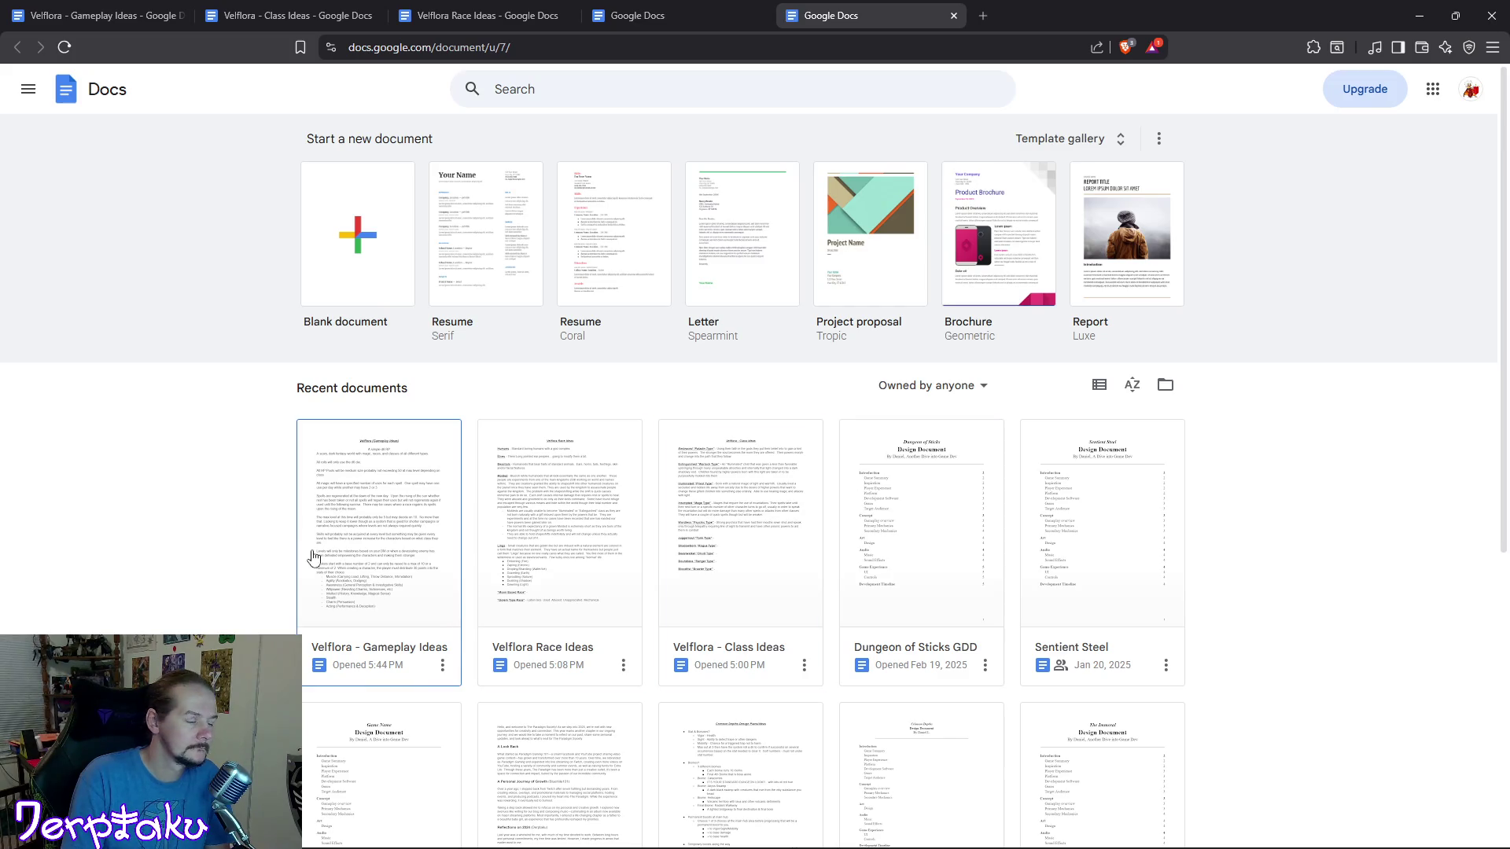
scroll(351, 590, "down", 1)
scroll(350, 590, "down", 1)
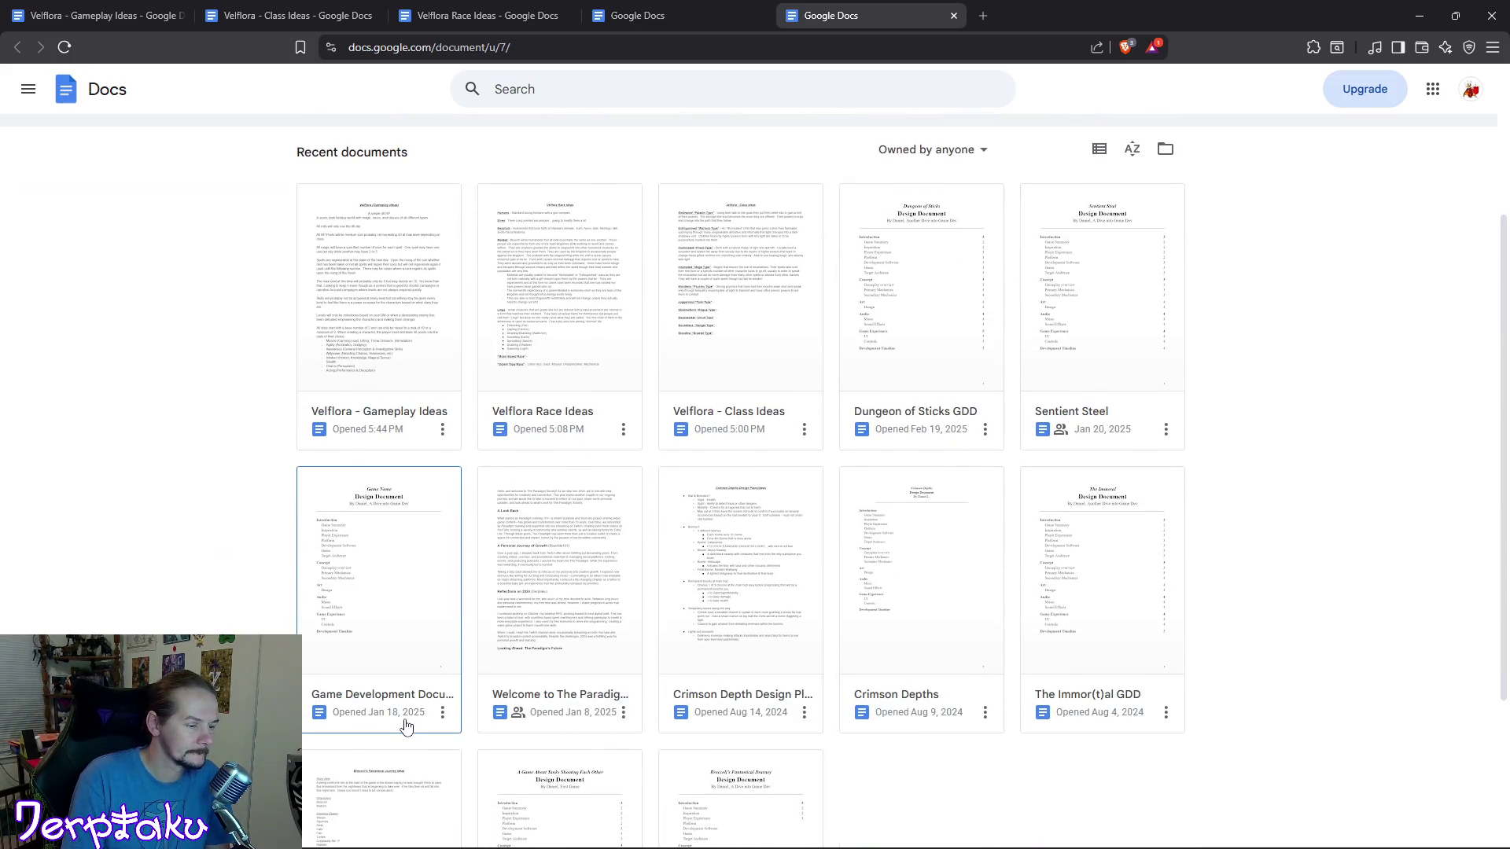
scroll(405, 724, "up", 1)
scroll(405, 725, "up", 2)
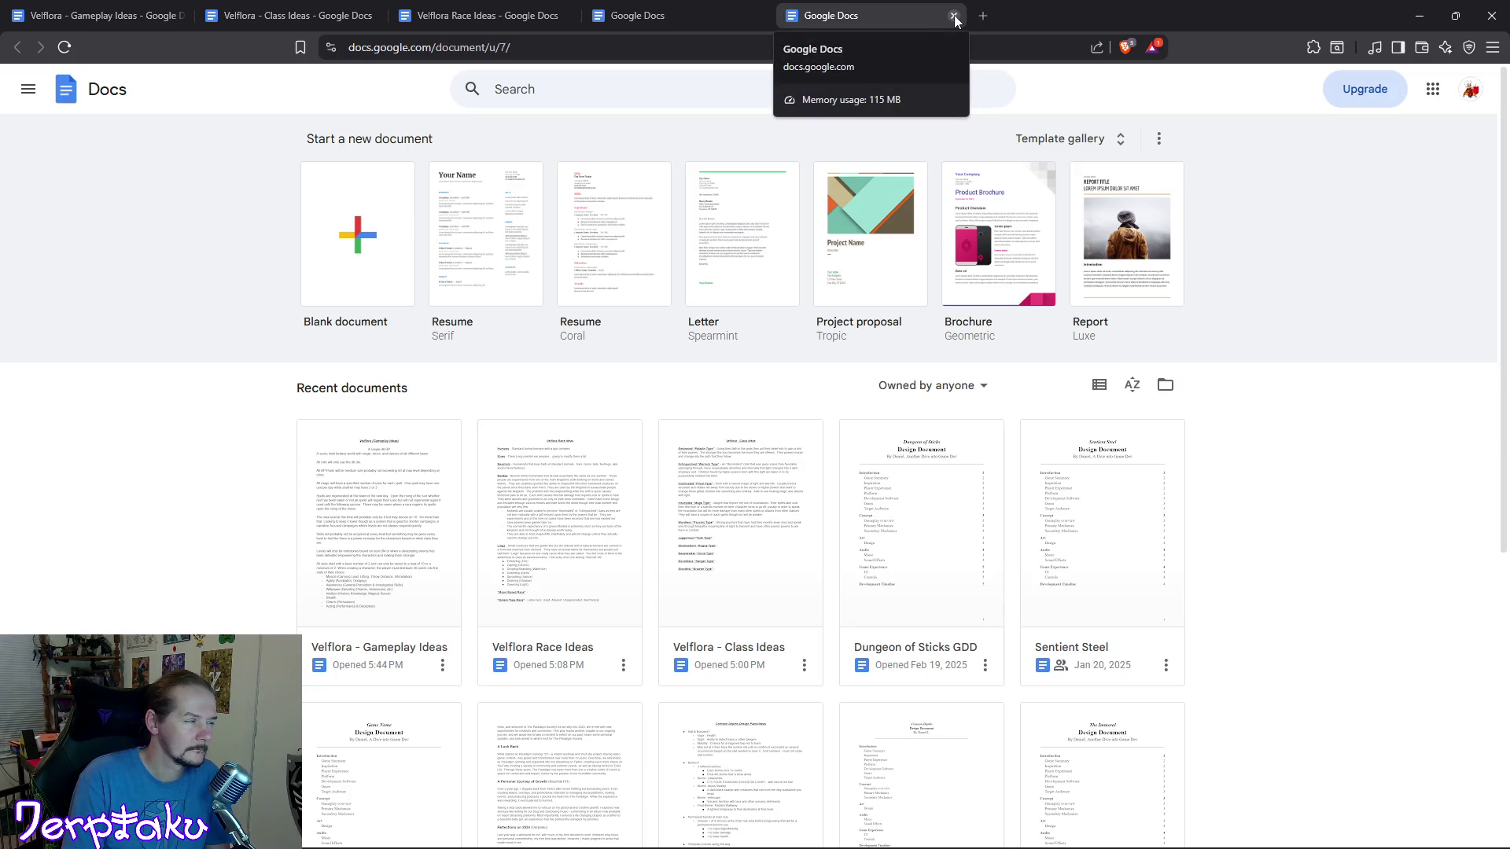
left_click(651, 831)
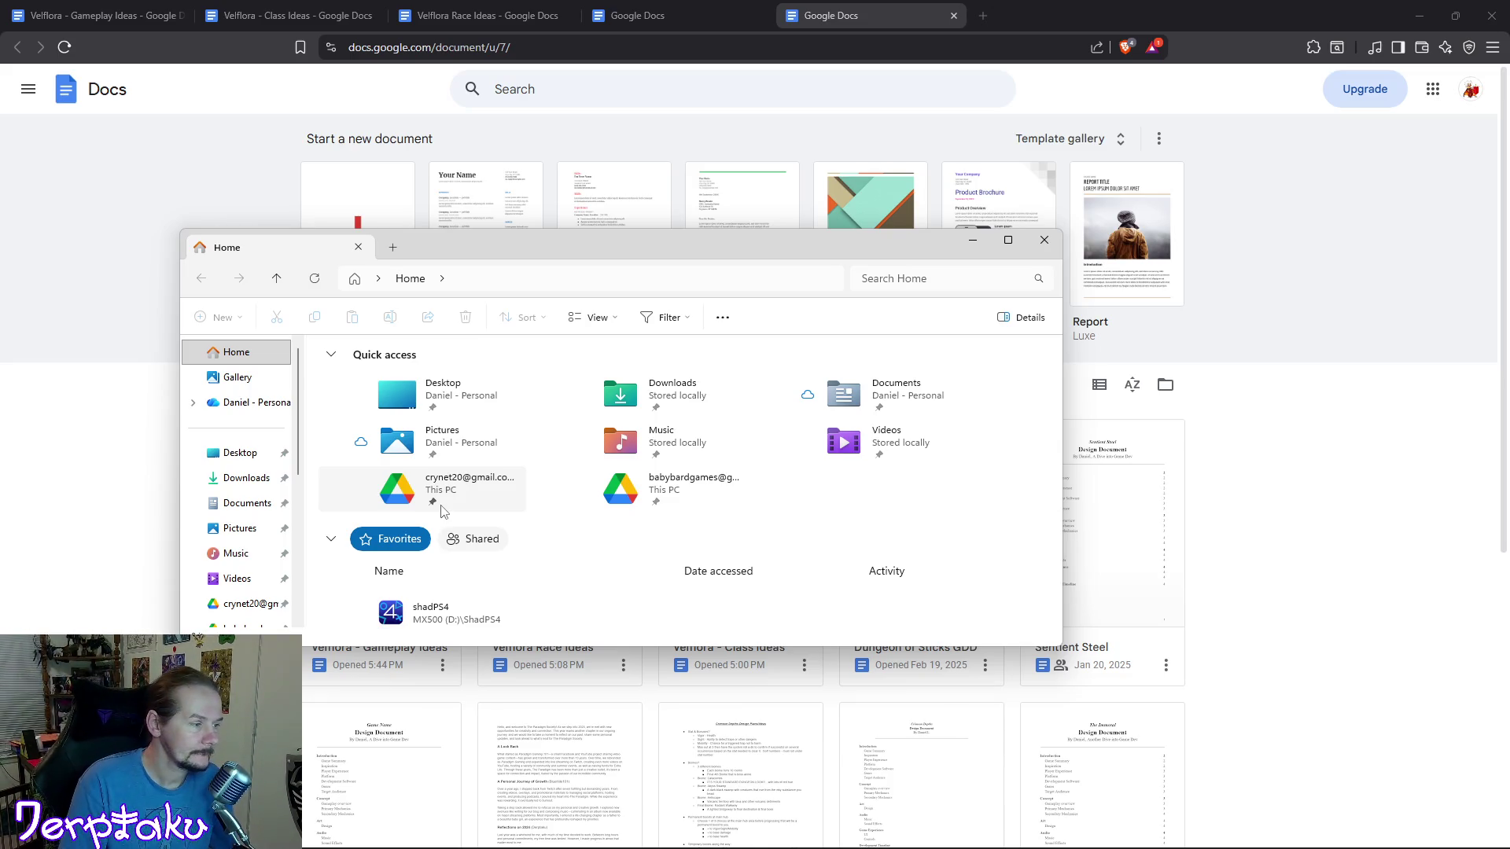
scroll(307, 571, "down", 1)
scroll(245, 596, "down", 2)
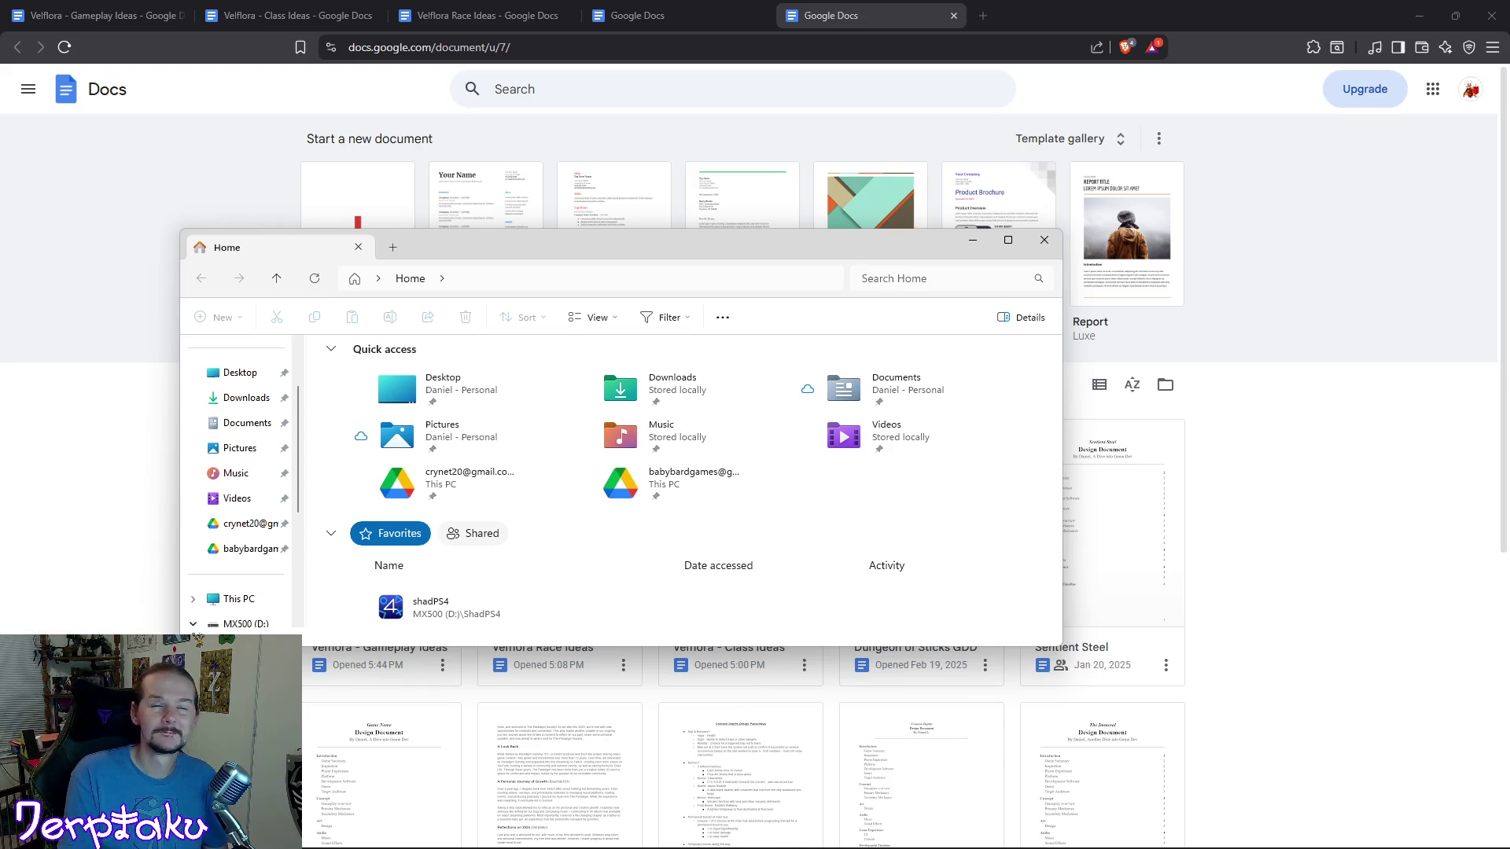
Create a new Google Doc in the second Drive's My Drive > Velflora folder.
left_click(260, 554)
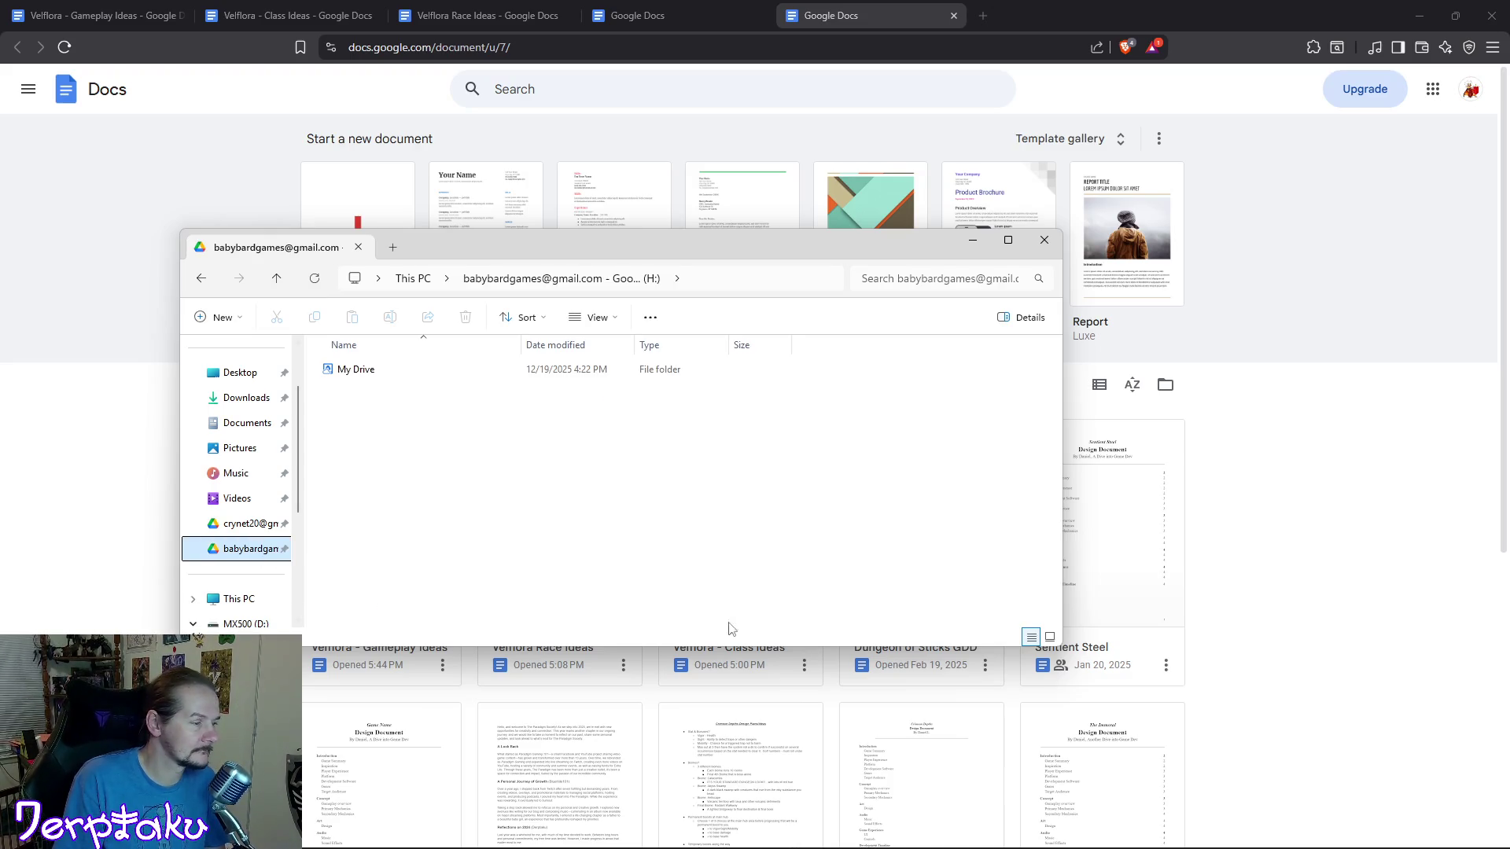
double_click(362, 375)
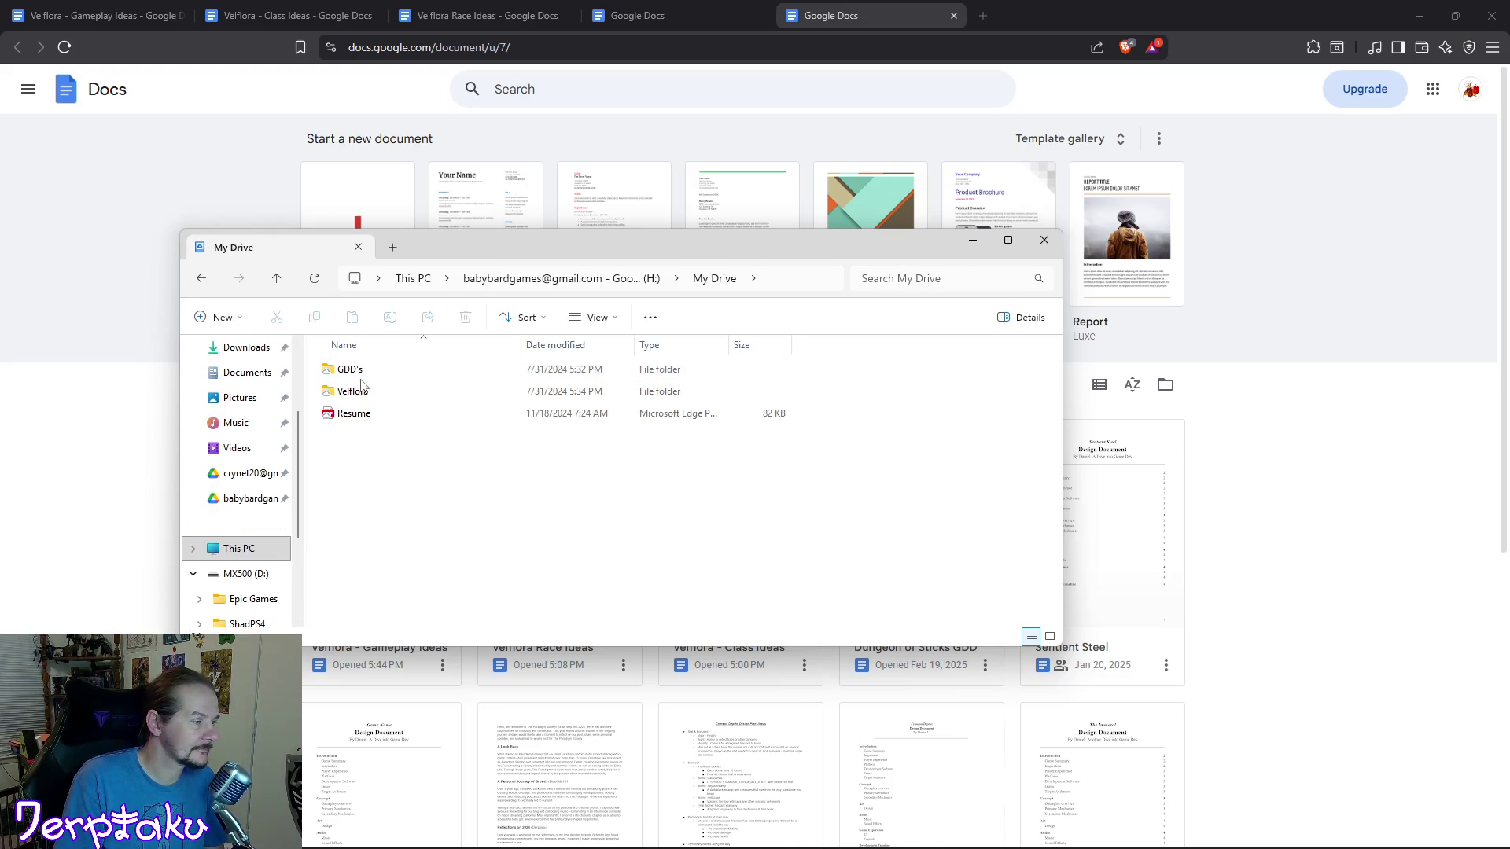
double_click(366, 391)
right_click(519, 515)
mouse_move(563, 612)
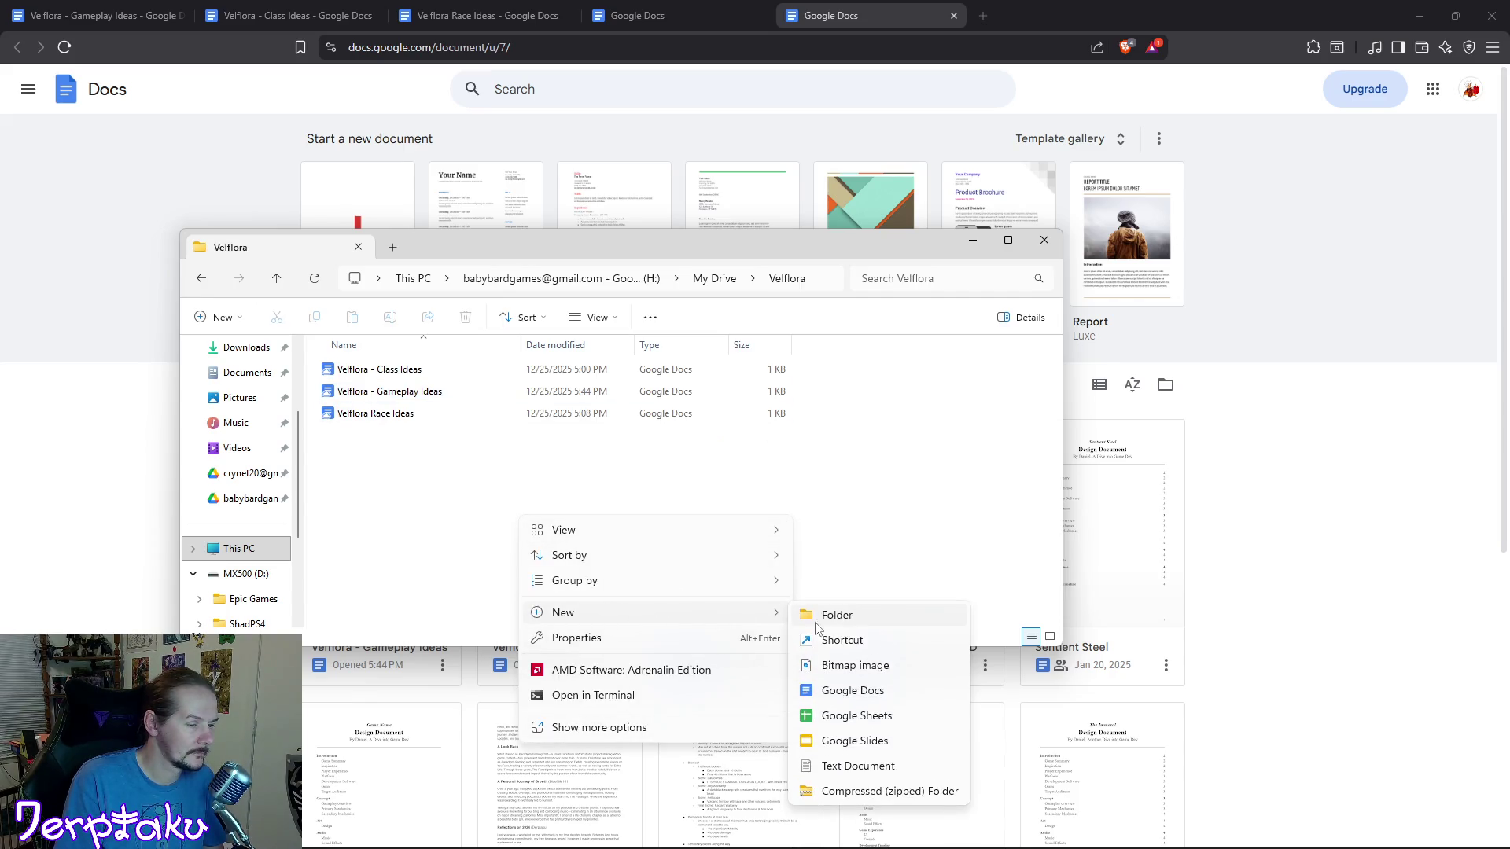
left_click(867, 693)
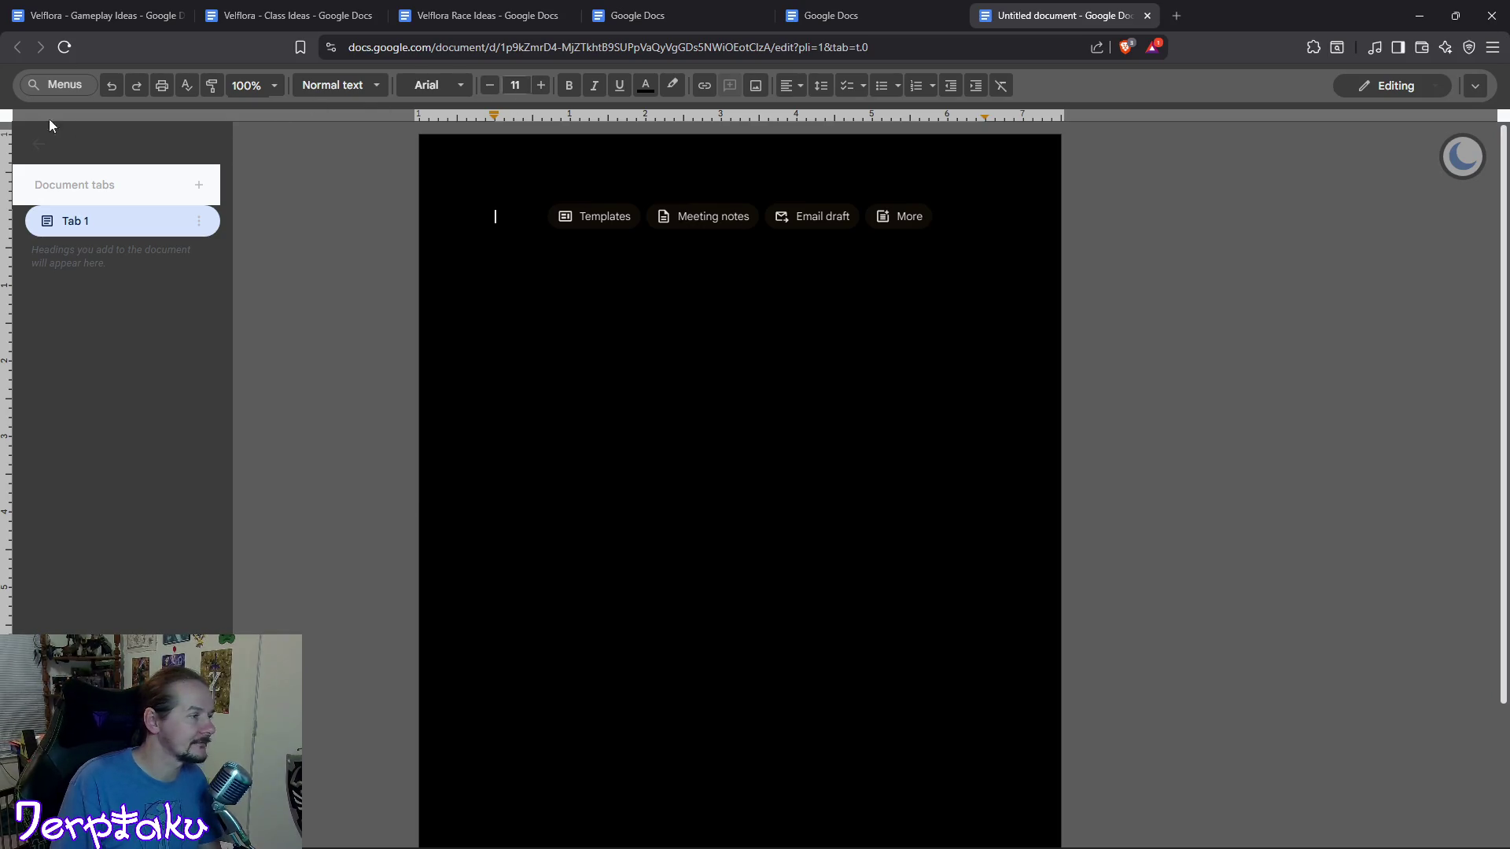
Place the new Untitled document beside Velflora Race Ideas and close the spare Docs home tabs.
left_click(471, 16)
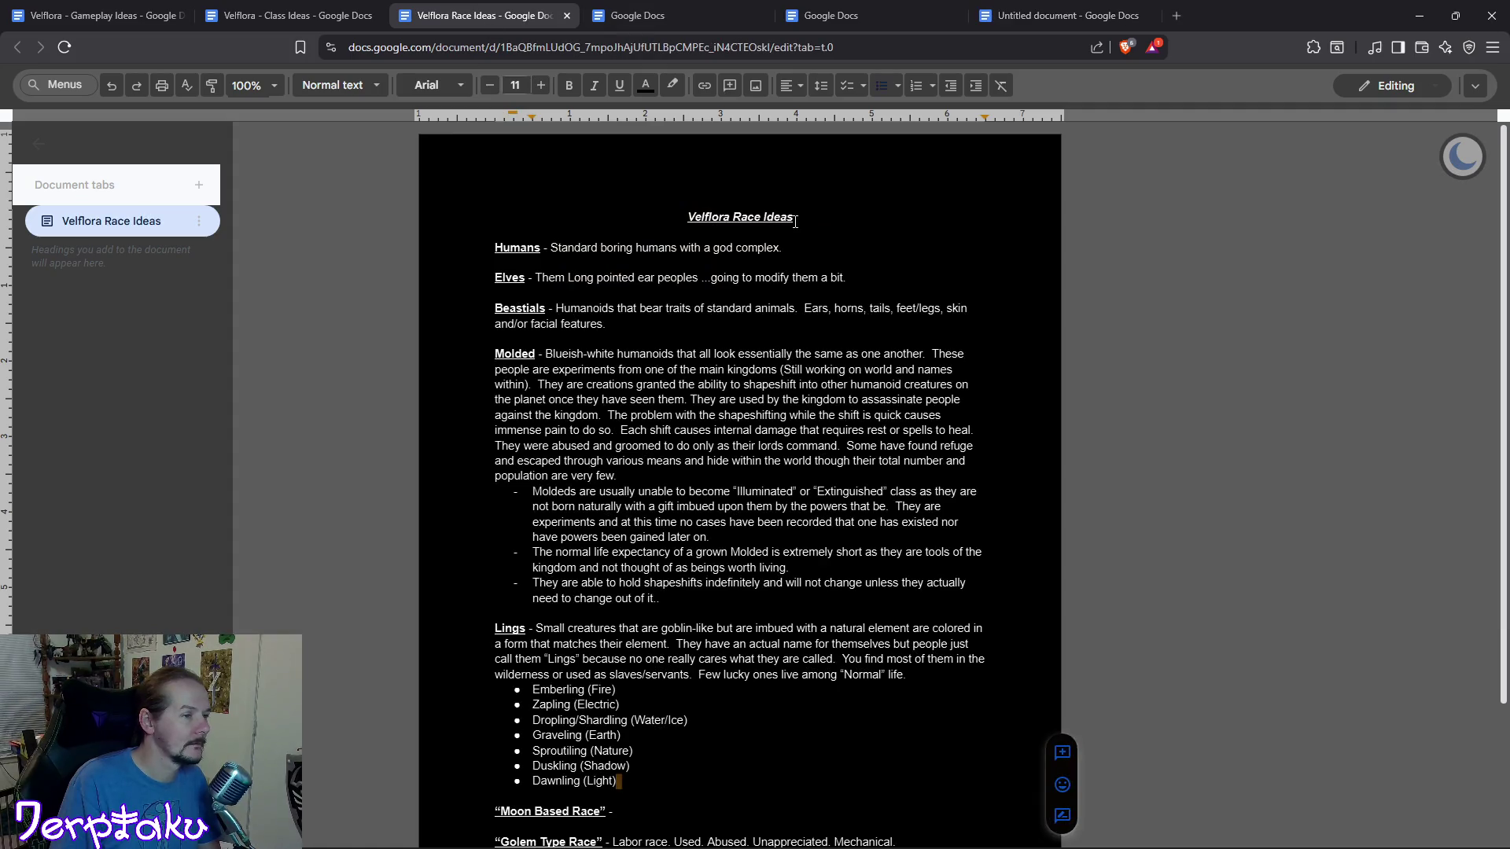
left_click_drag(1050, 14, 741, 10)
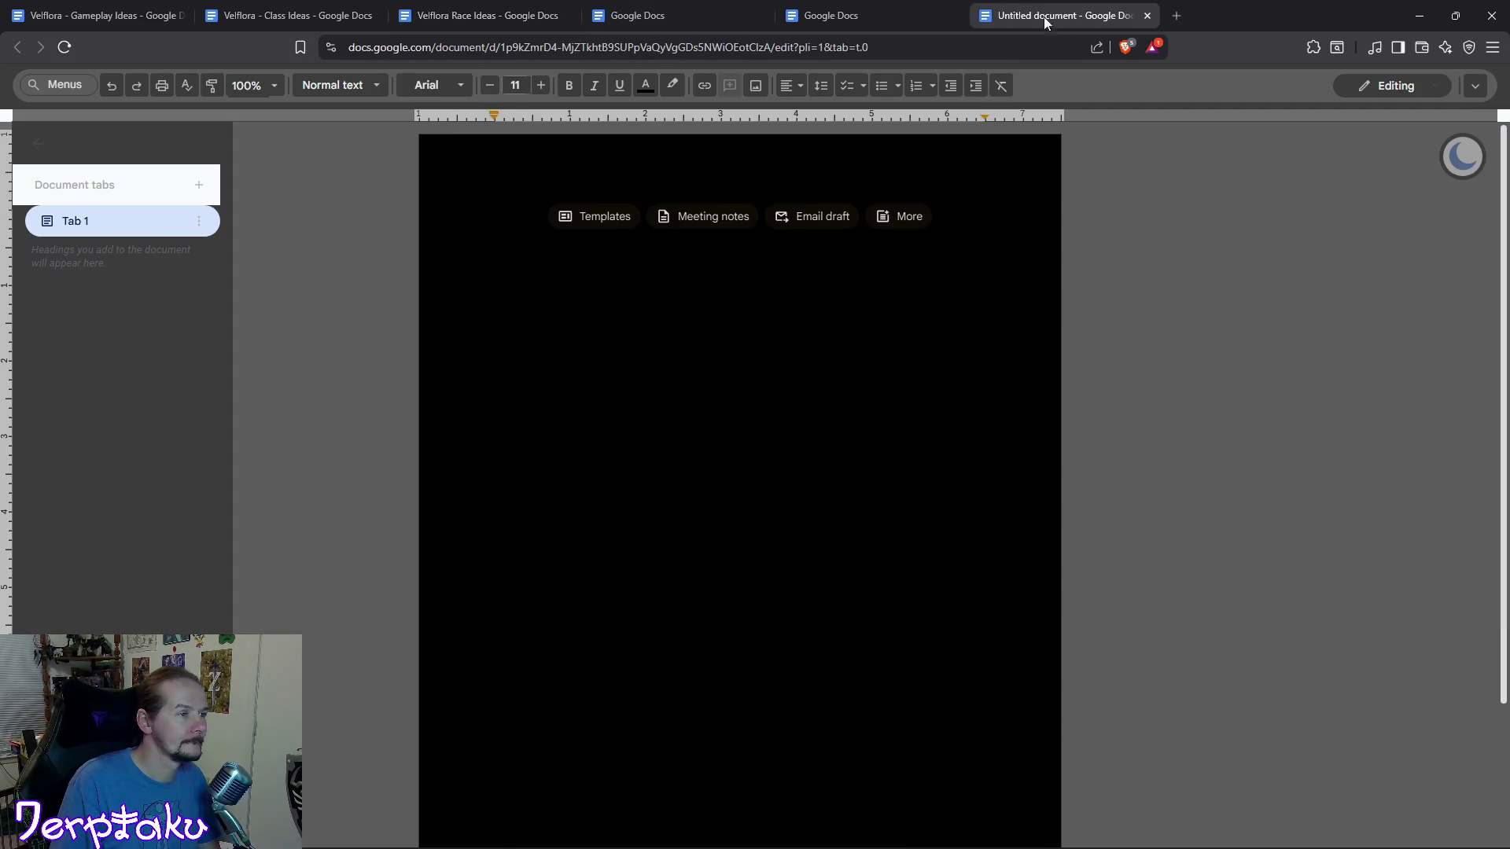
left_click(951, 16)
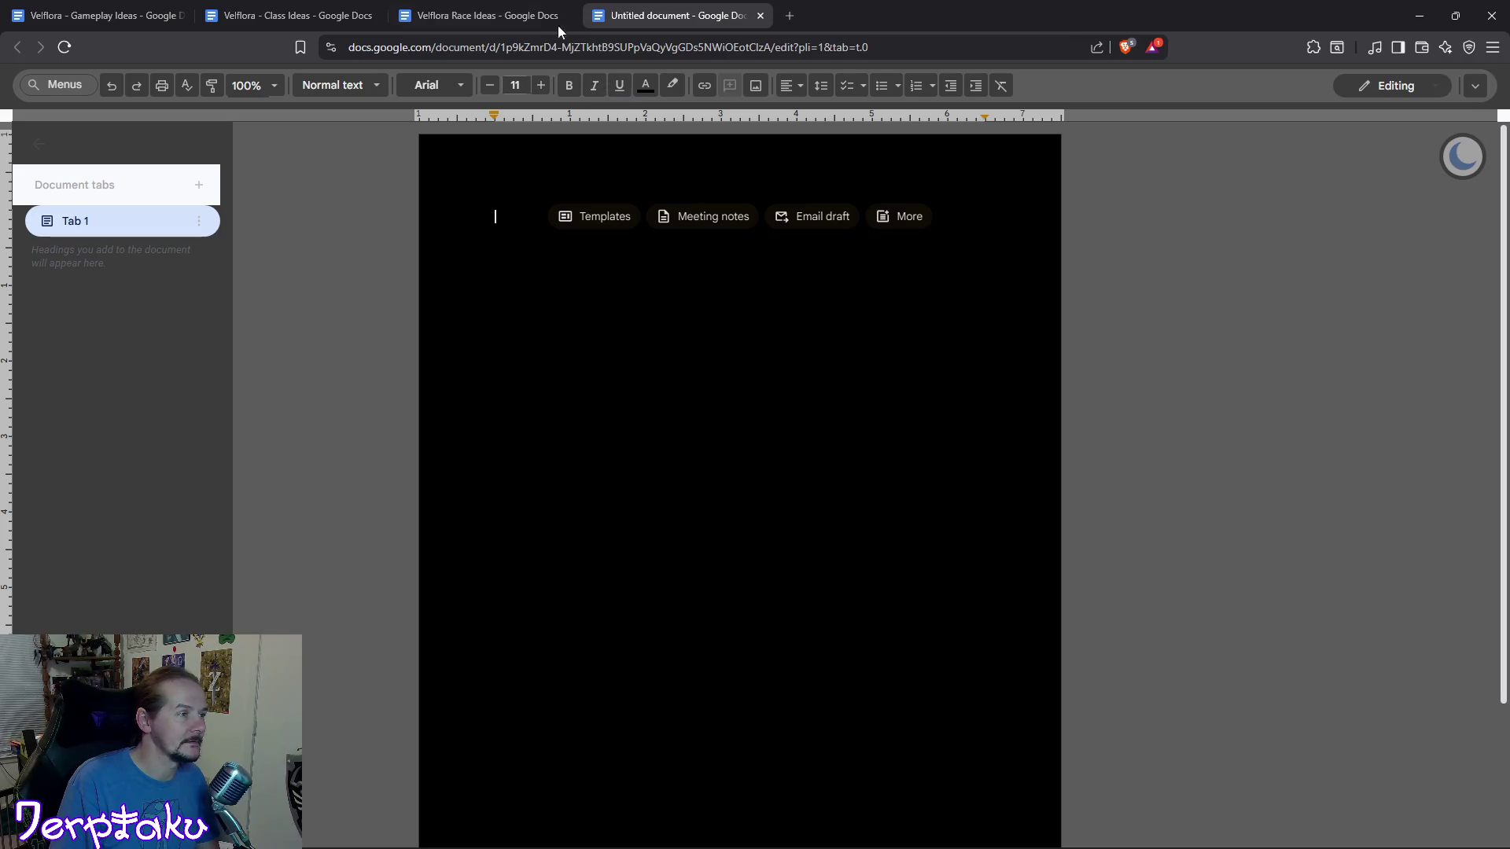
left_click(508, 15)
left_click(667, 16)
Set the new document to centred, underlined text, then return to Velflora Race Ideas.
left_click(784, 88)
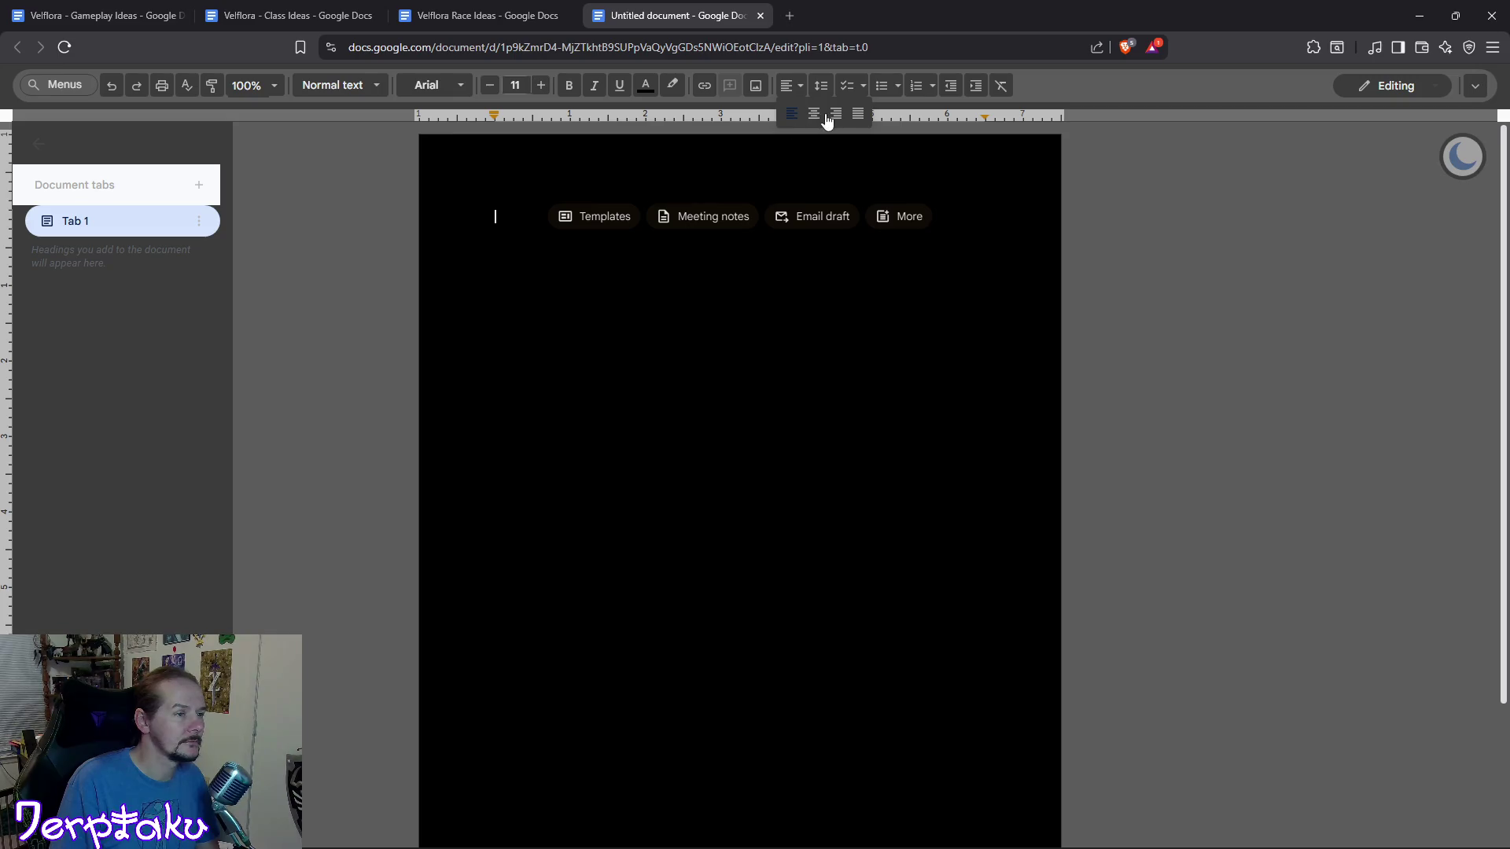
left_click(813, 114)
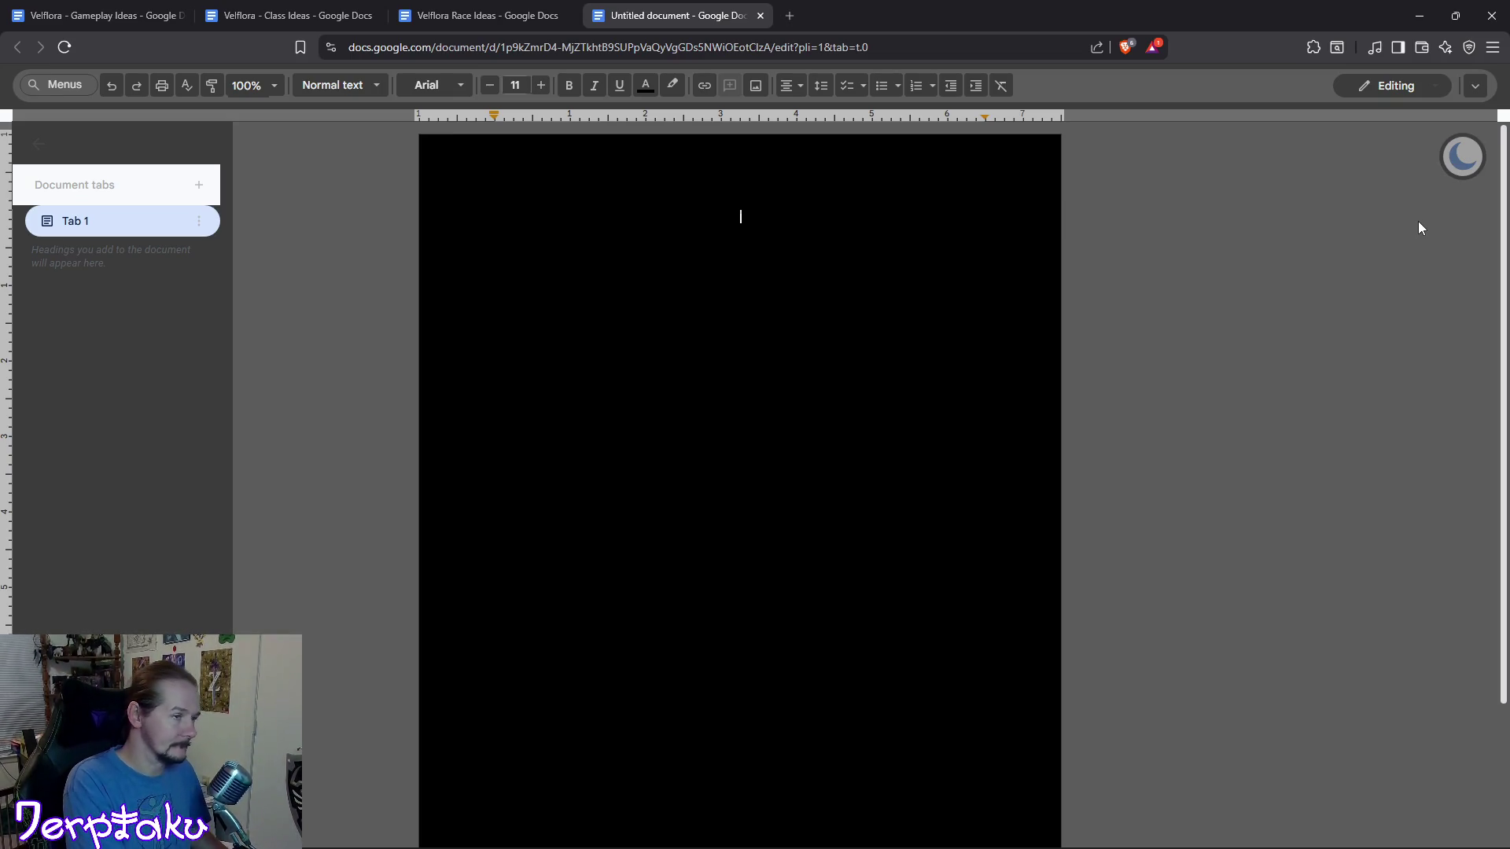
key("ctrl+u")
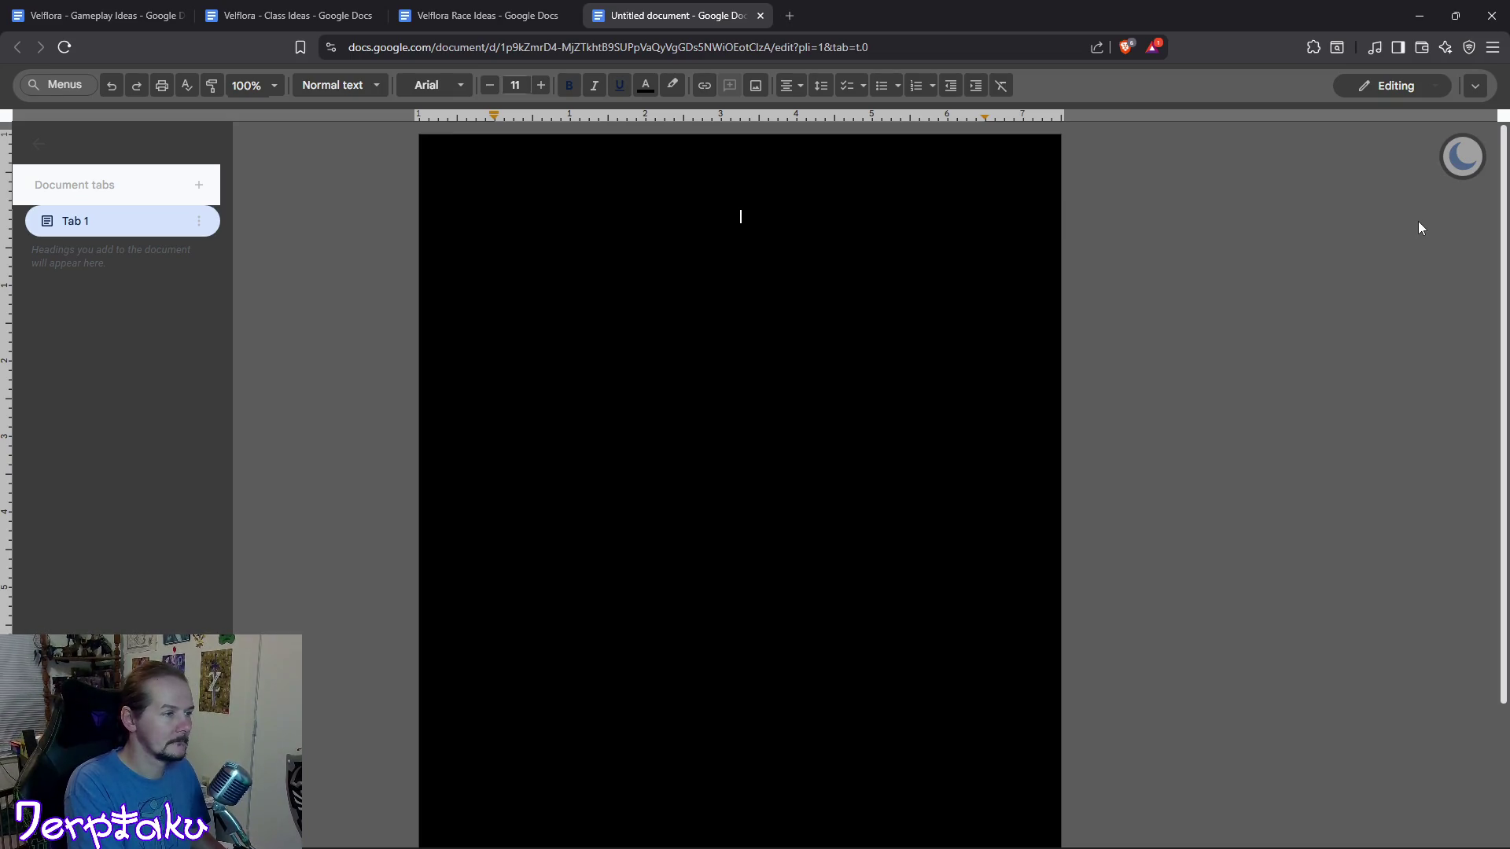
left_click(475, 11)
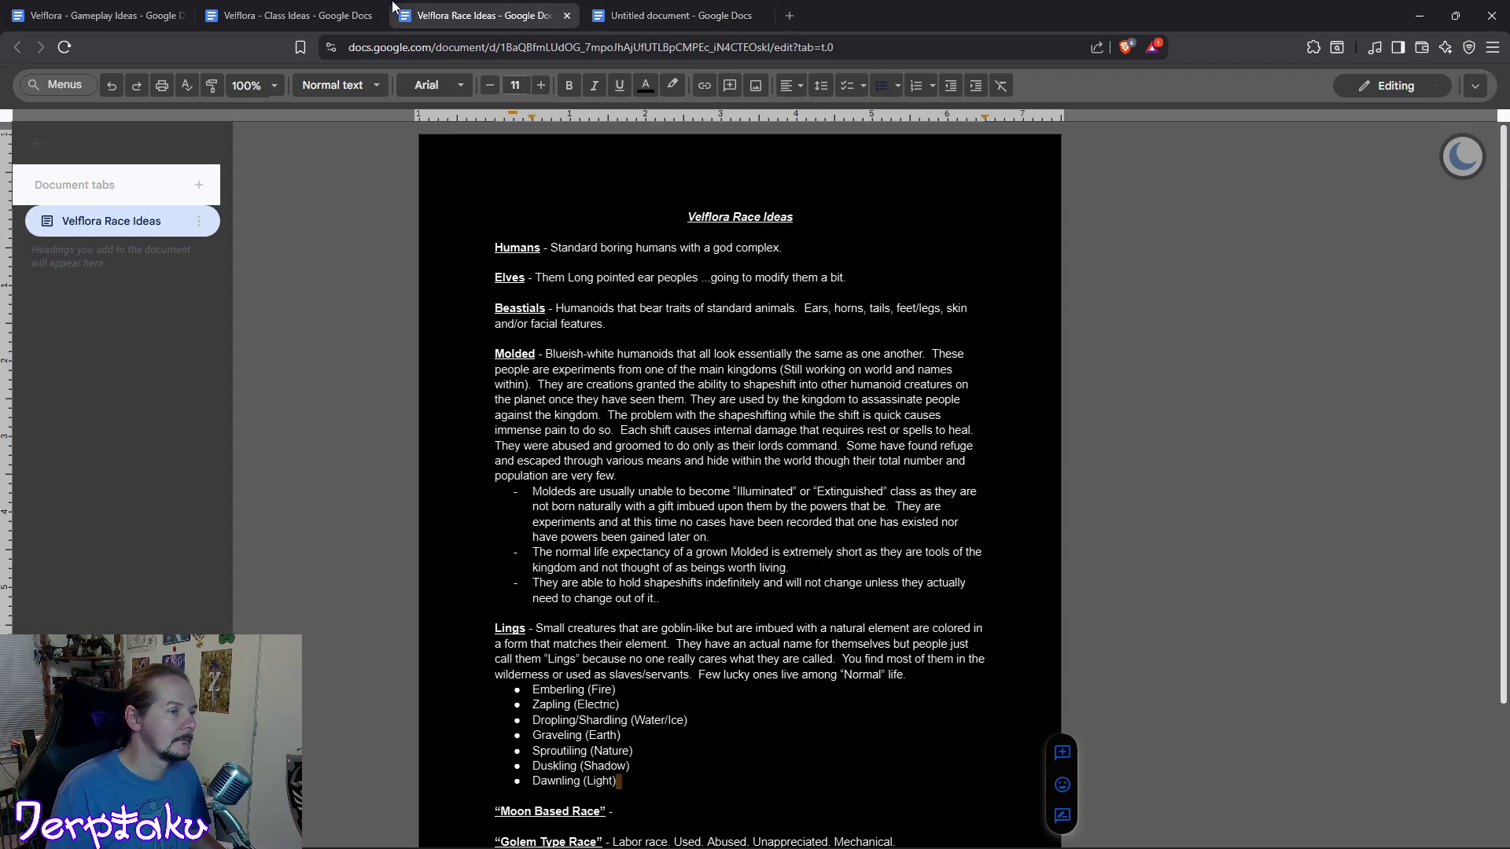
Match the Race Ideas title formatting by adding italics to the new heading.
left_click(722, 6)
key("ctrl+shift+Tab")
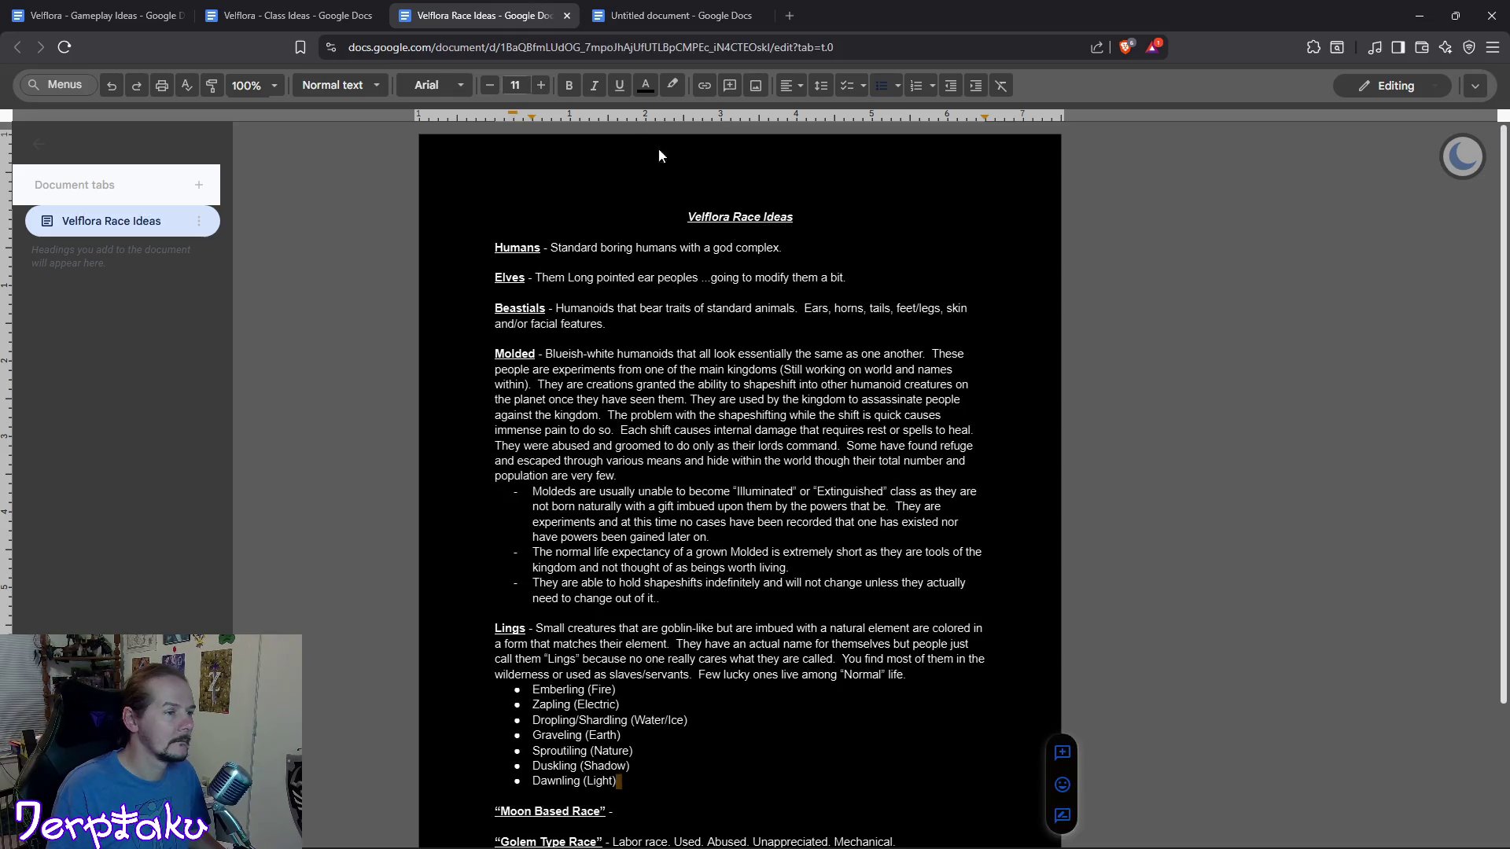
left_click(741, 217)
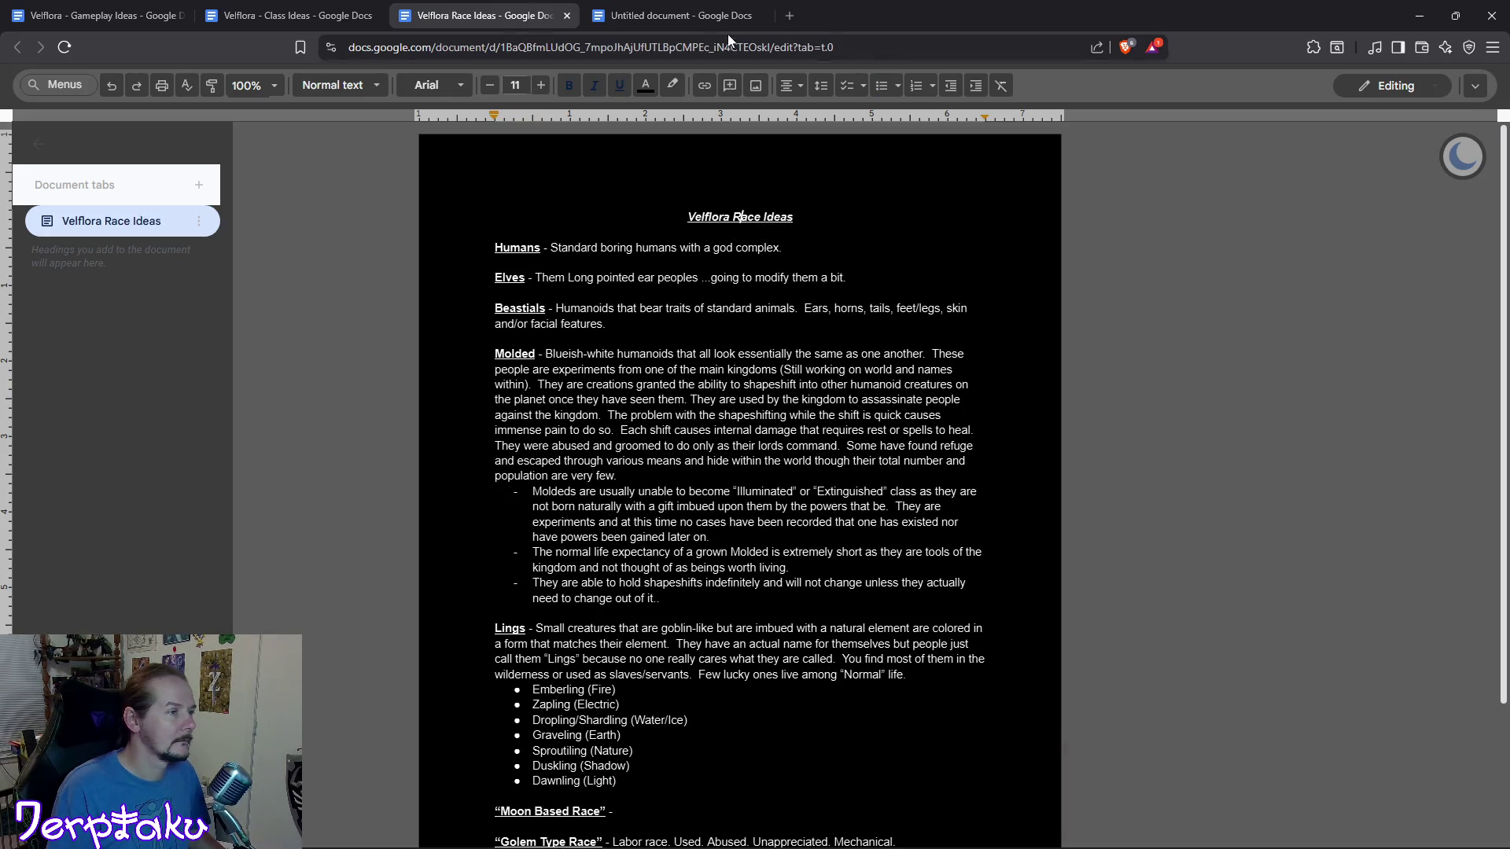
left_click(708, 15)
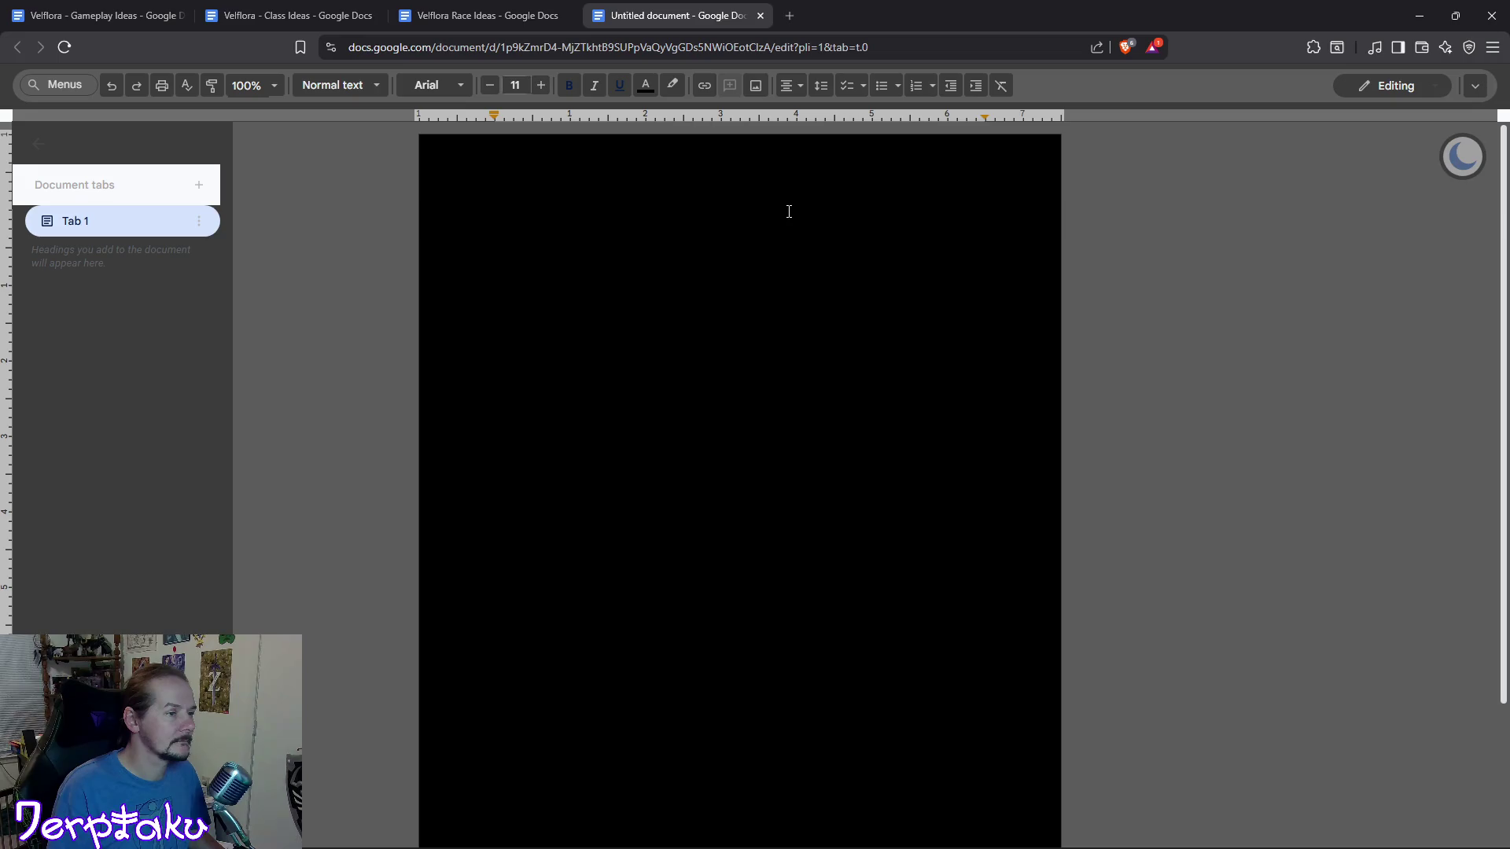
key("ctrl+i")
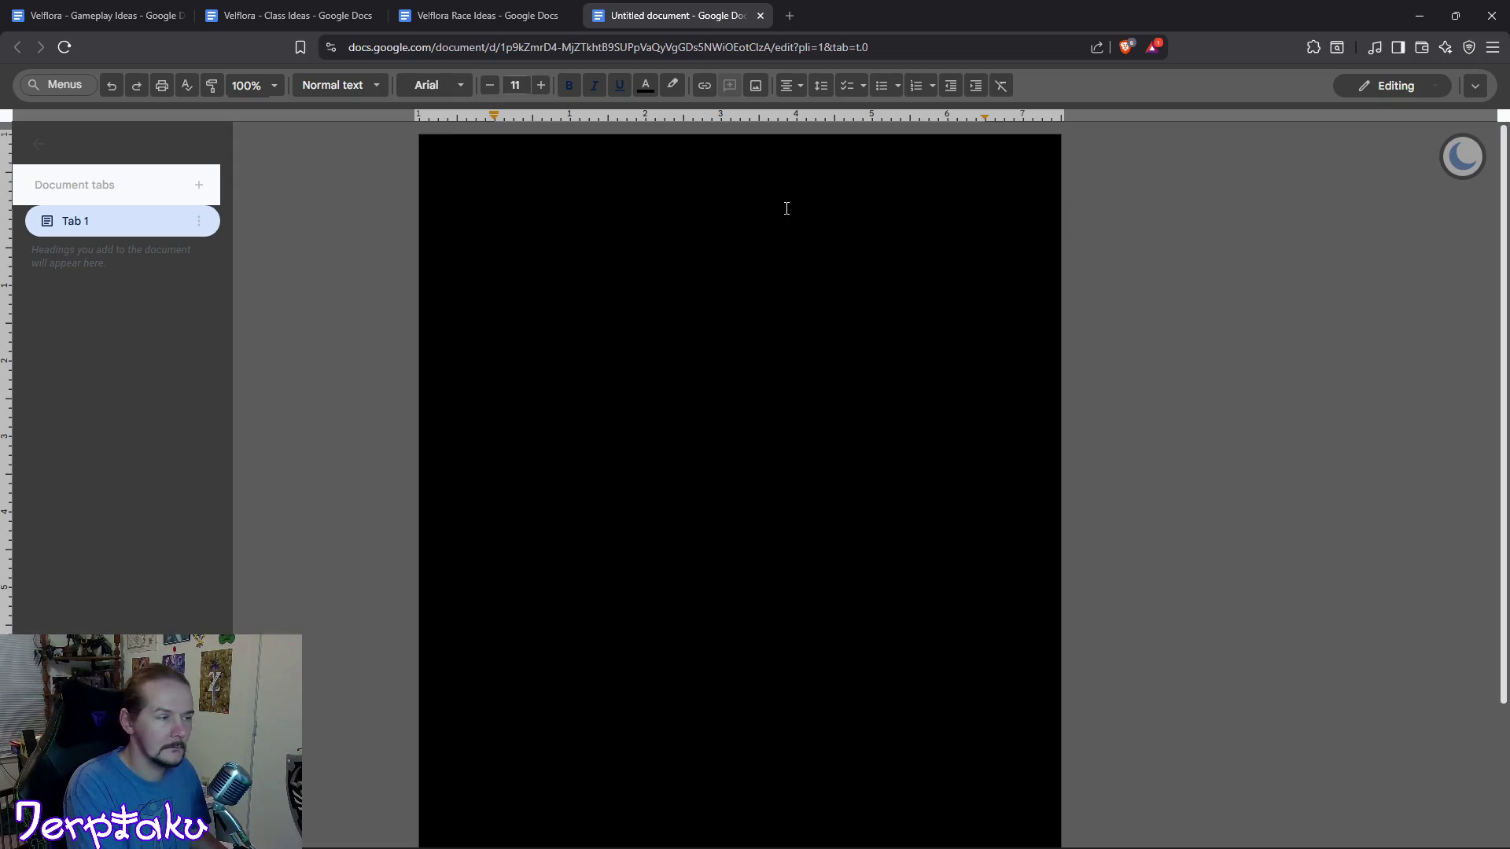
type("Velfo")
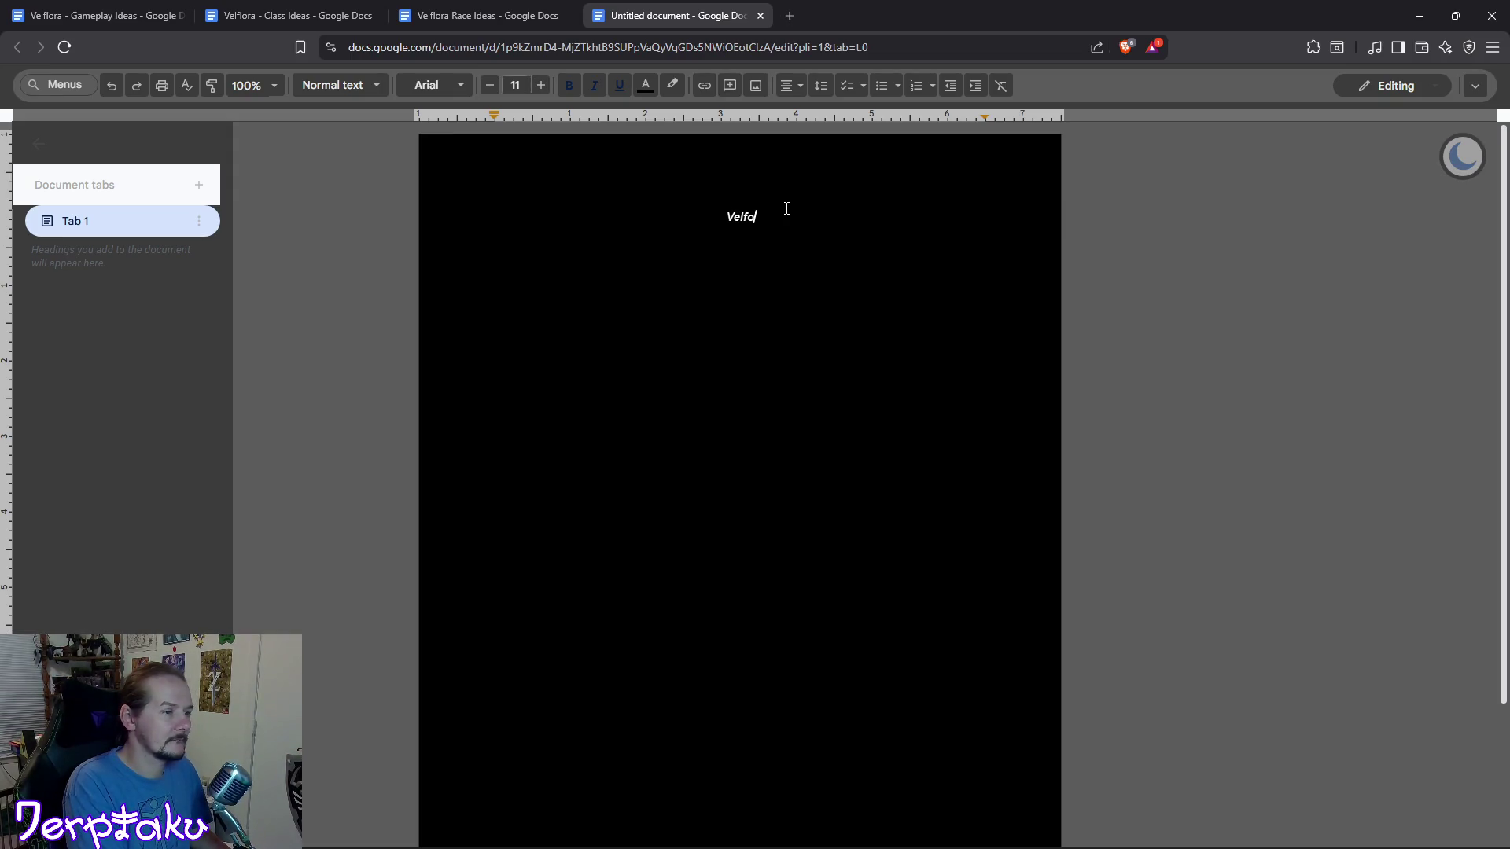
key("BackSpace")
type("lora World Building")
Start a new line below the heading with underline and italics turned off.
key("Return")
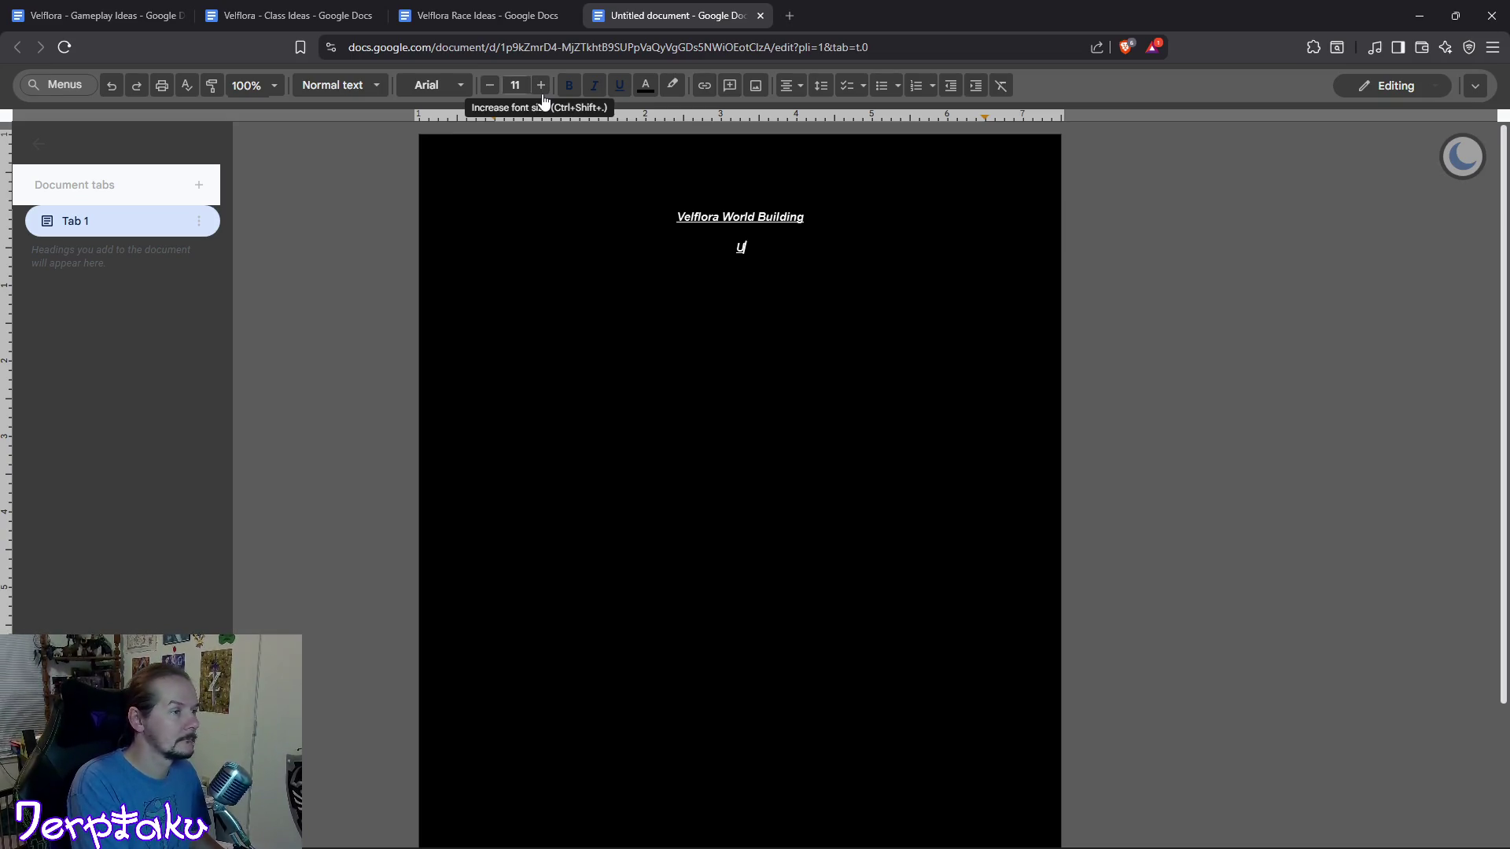
key("ctrl+u")
key("ctrl+i")
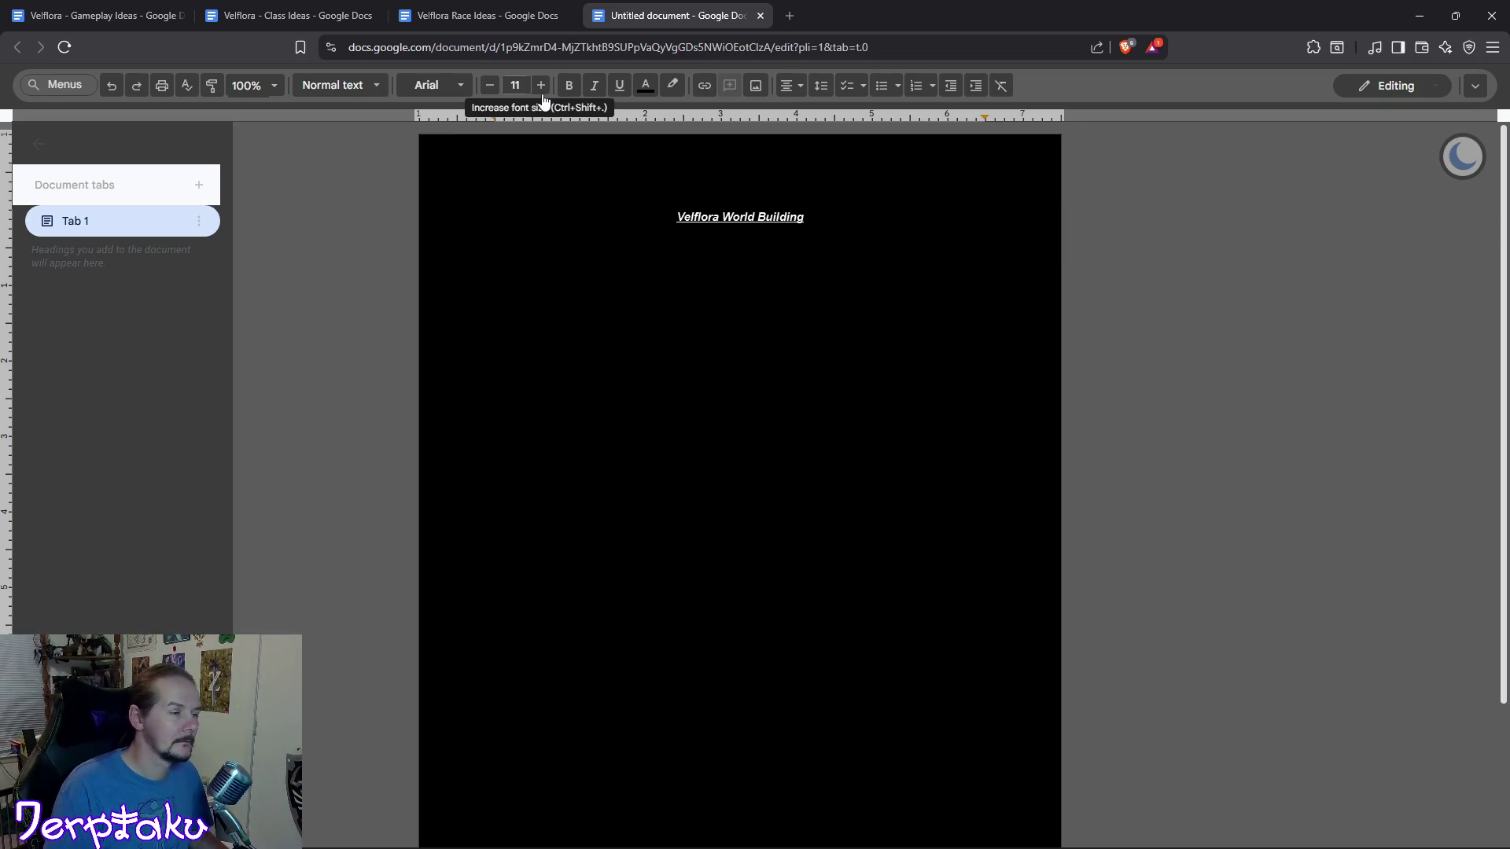
Left-align the body line and write the two sentences about poisonous, berserk-inducing flowers.
left_click(799, 91)
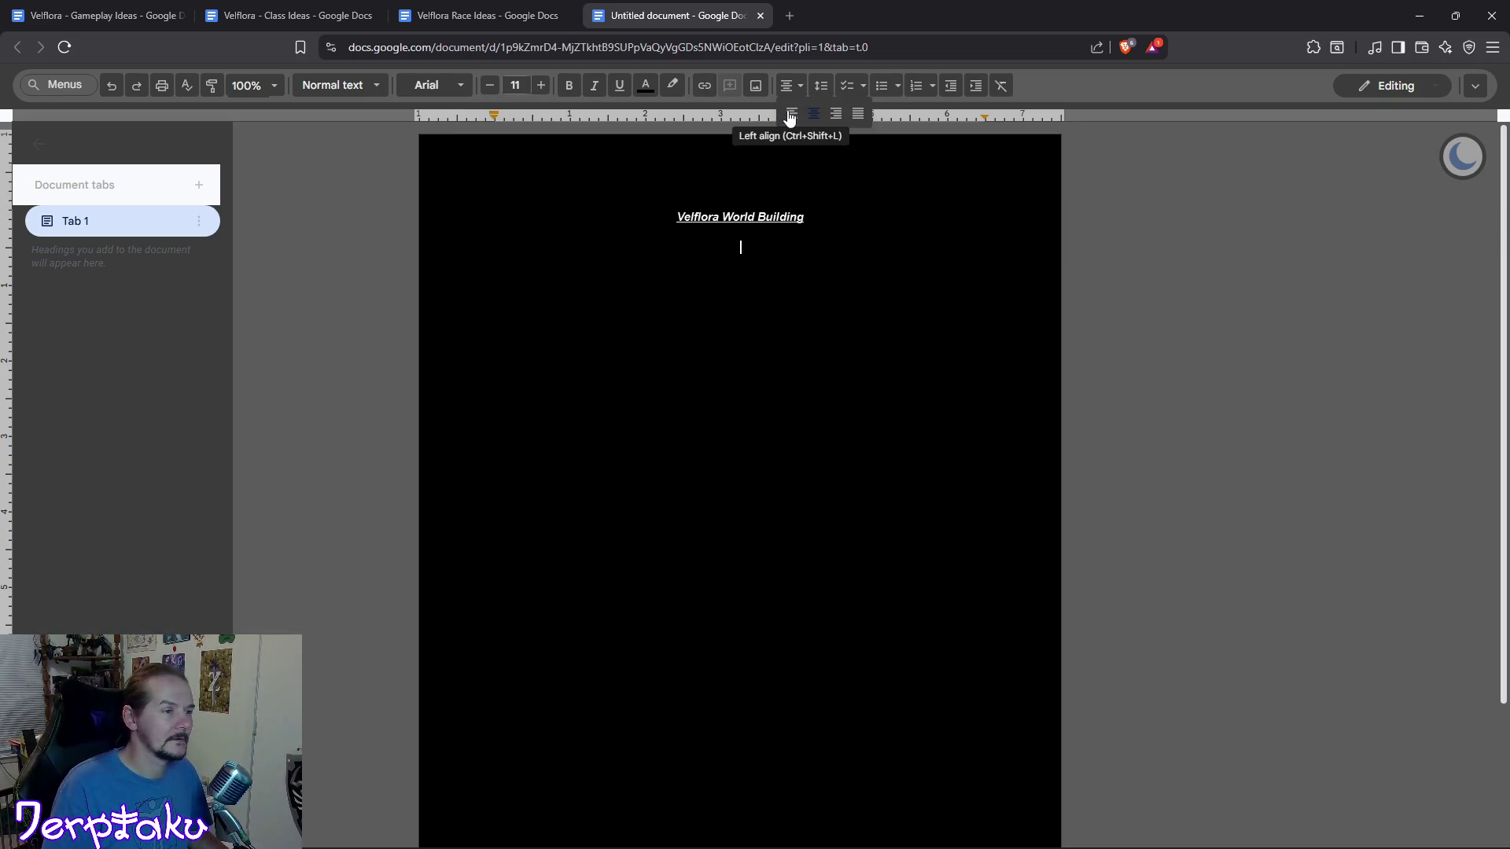
left_click(791, 113)
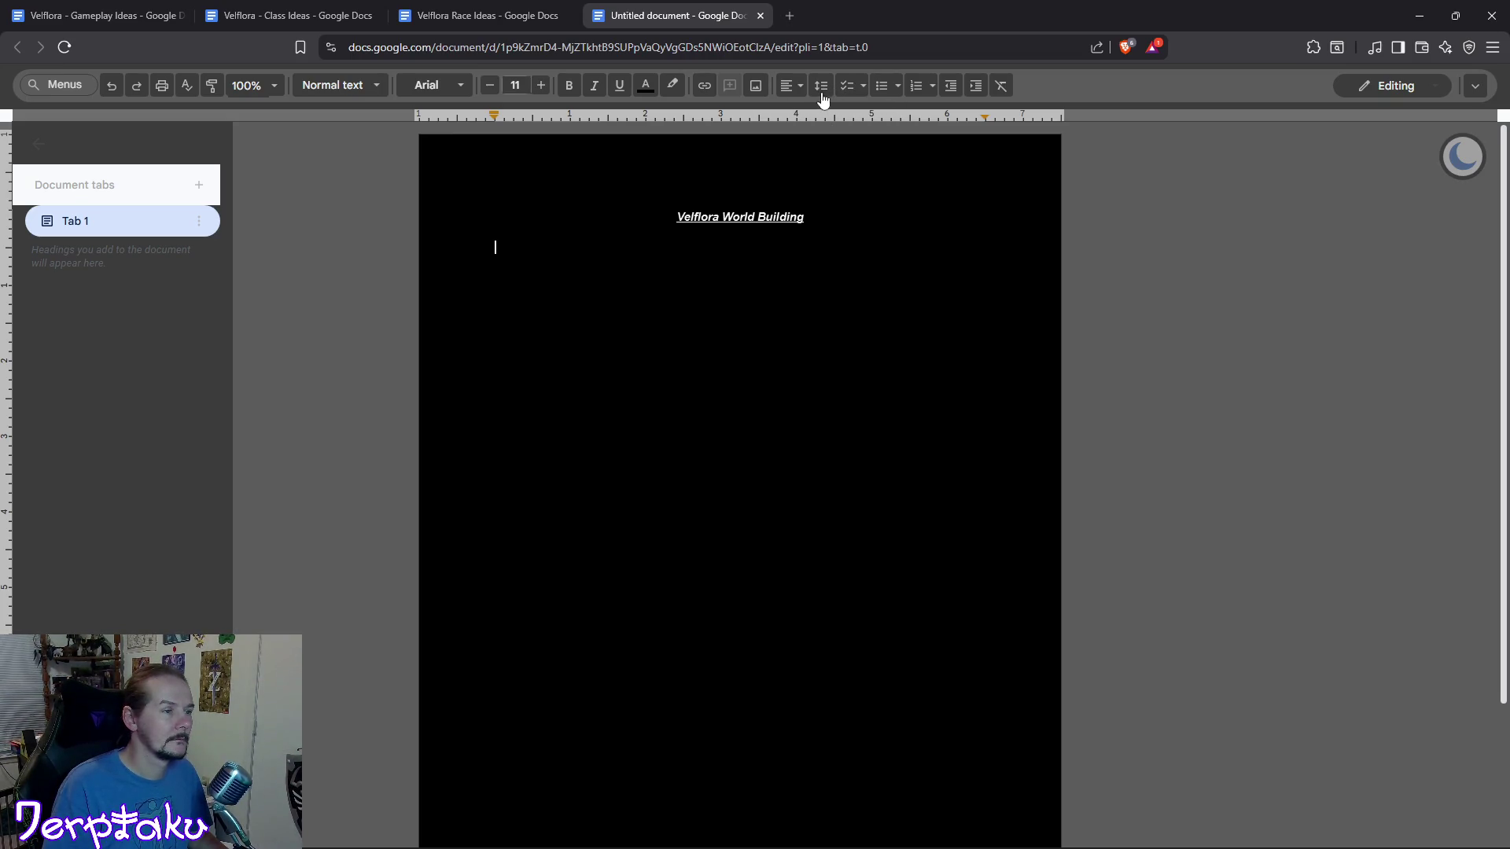
left_click(822, 87)
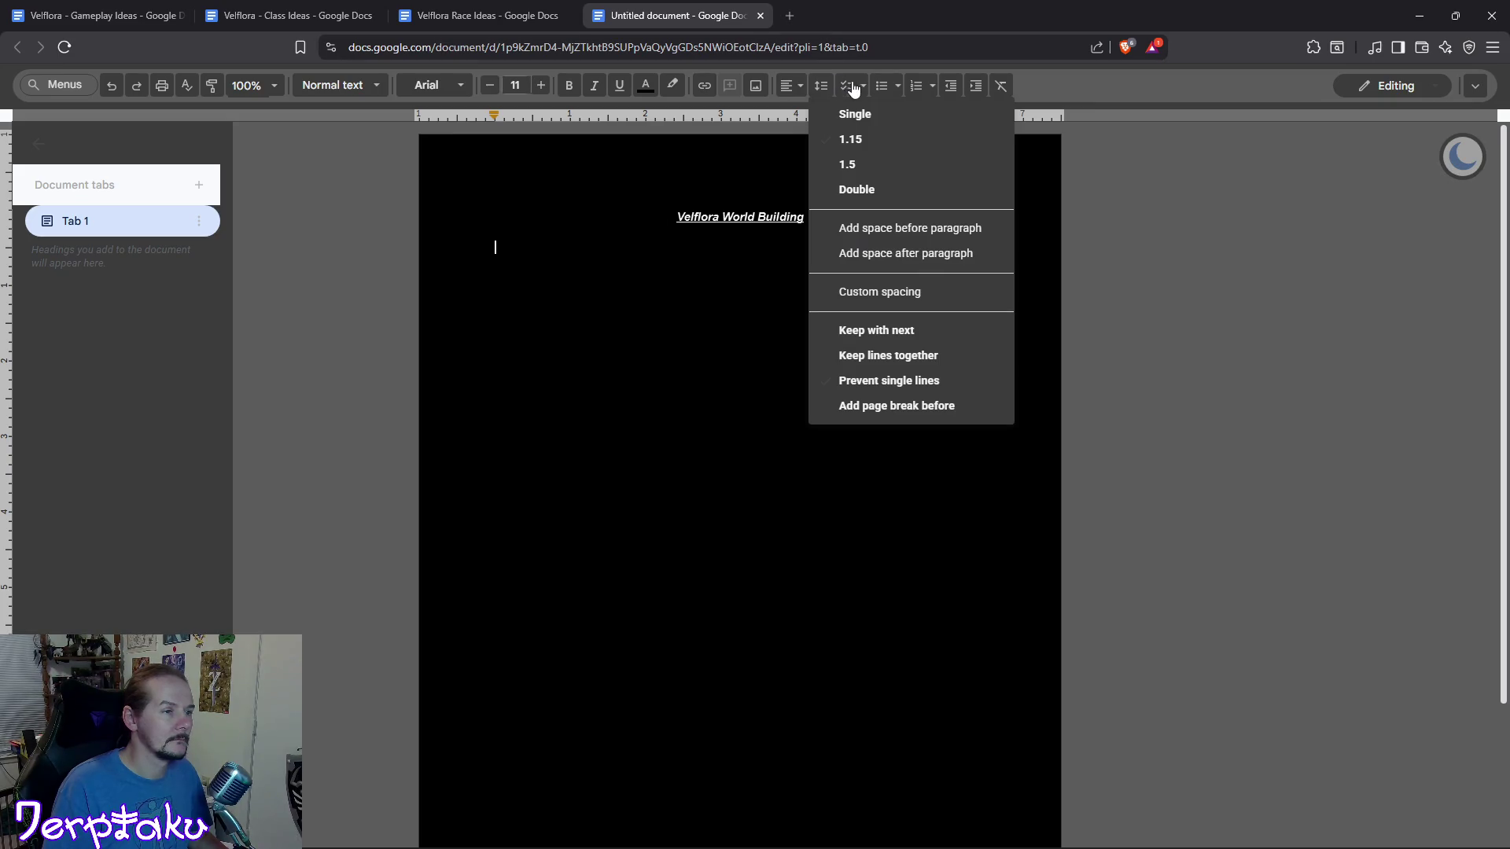
left_click(576, 251)
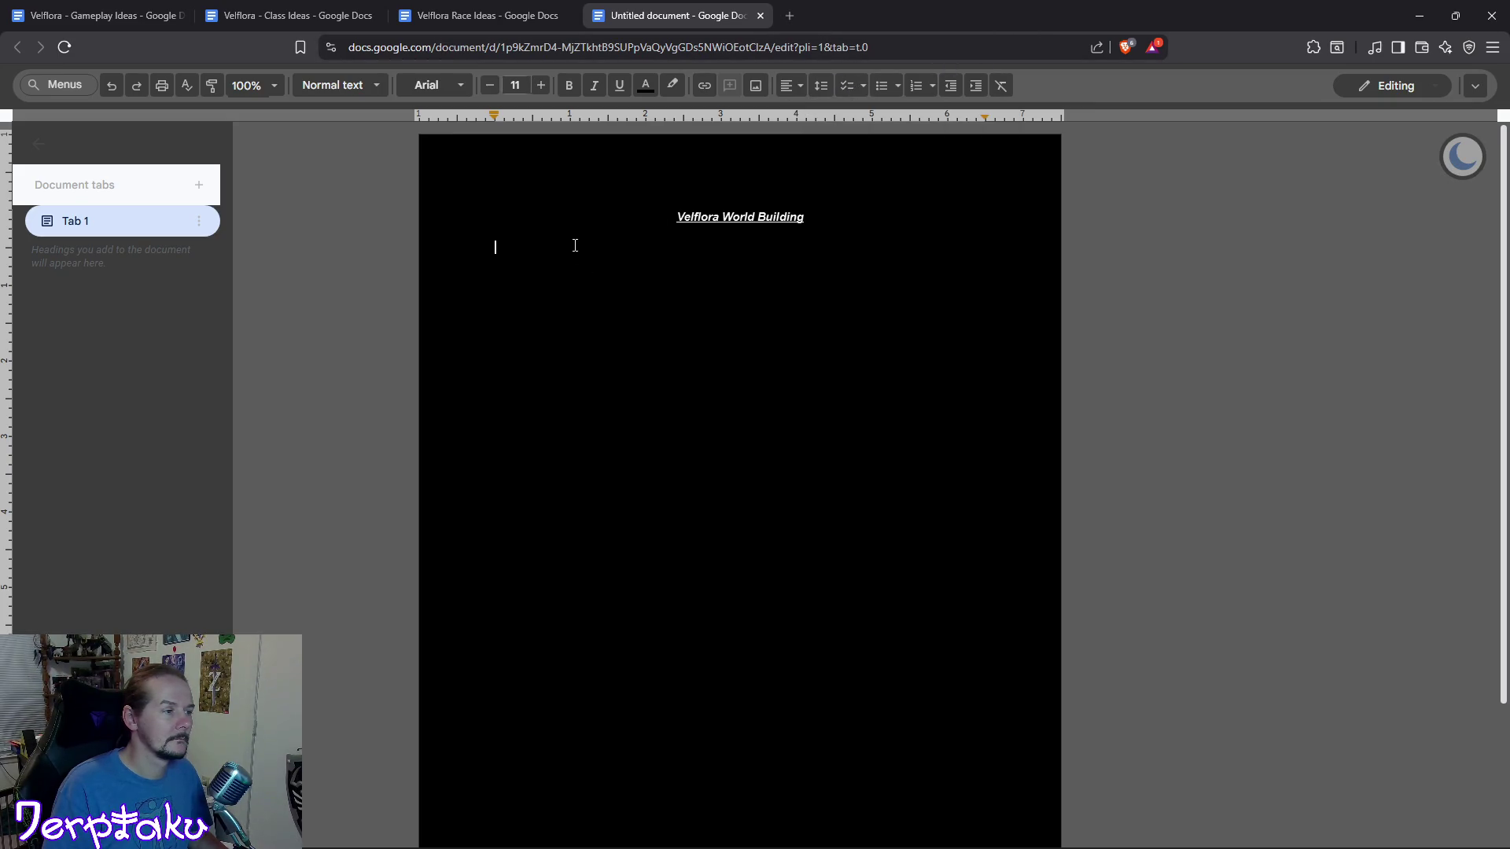
type("The whole fucking world is")
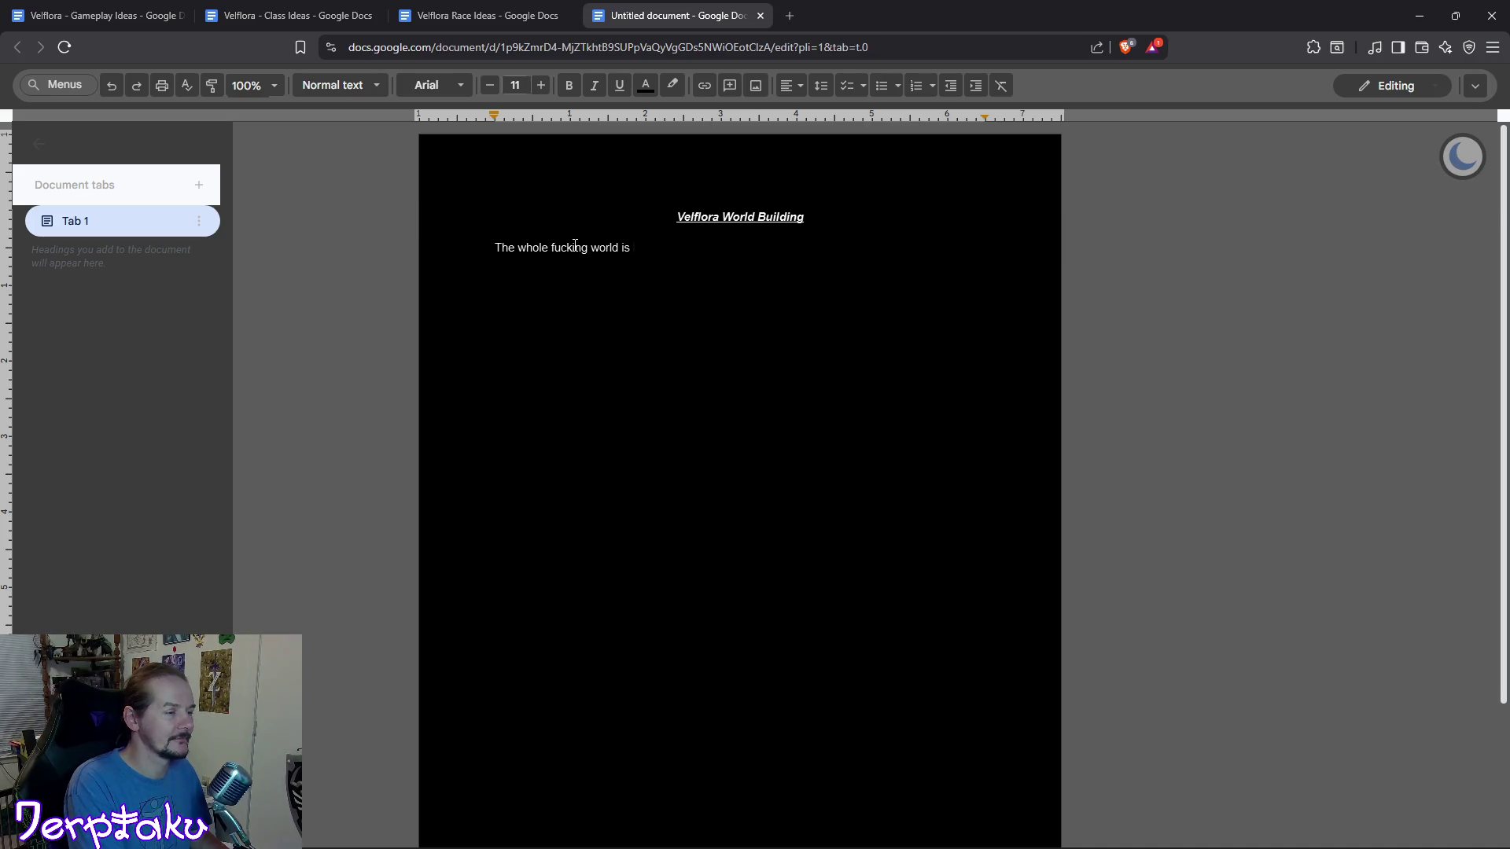
type(" covered in m")
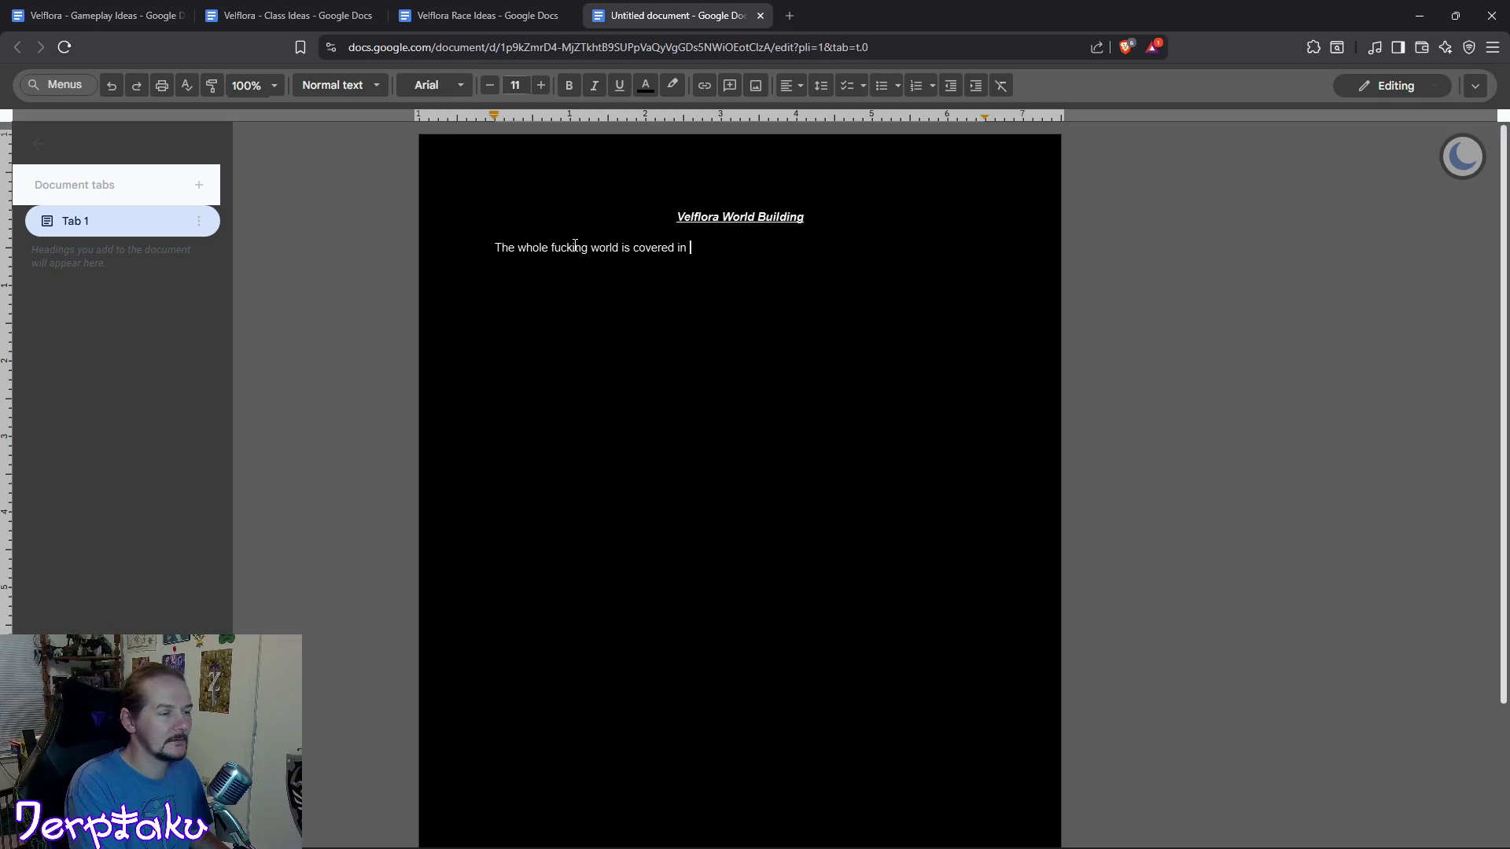
type("any different types of poison")
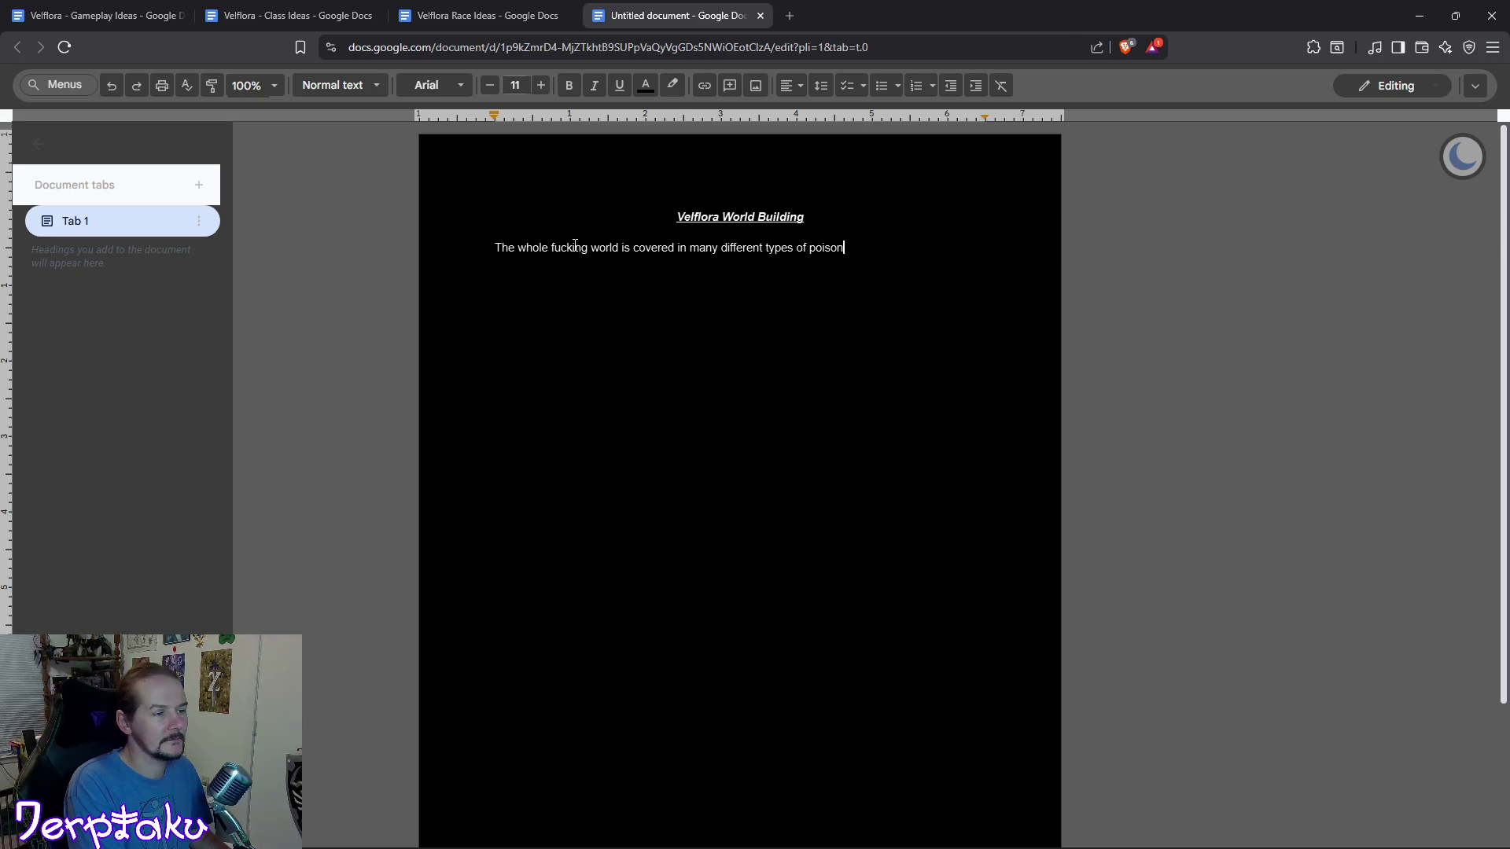
type("ous")
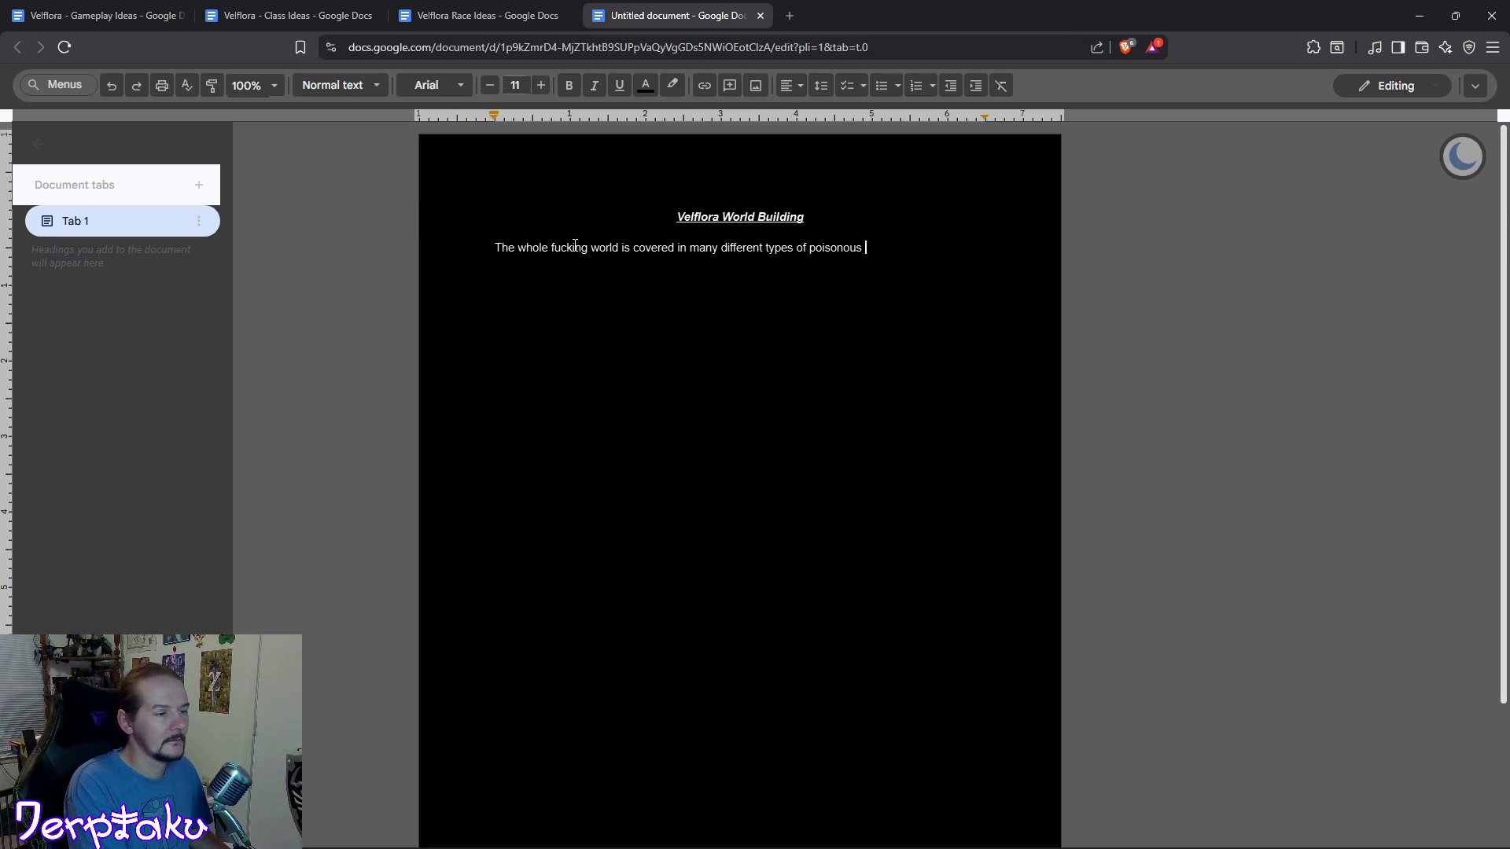
type("/controlling")
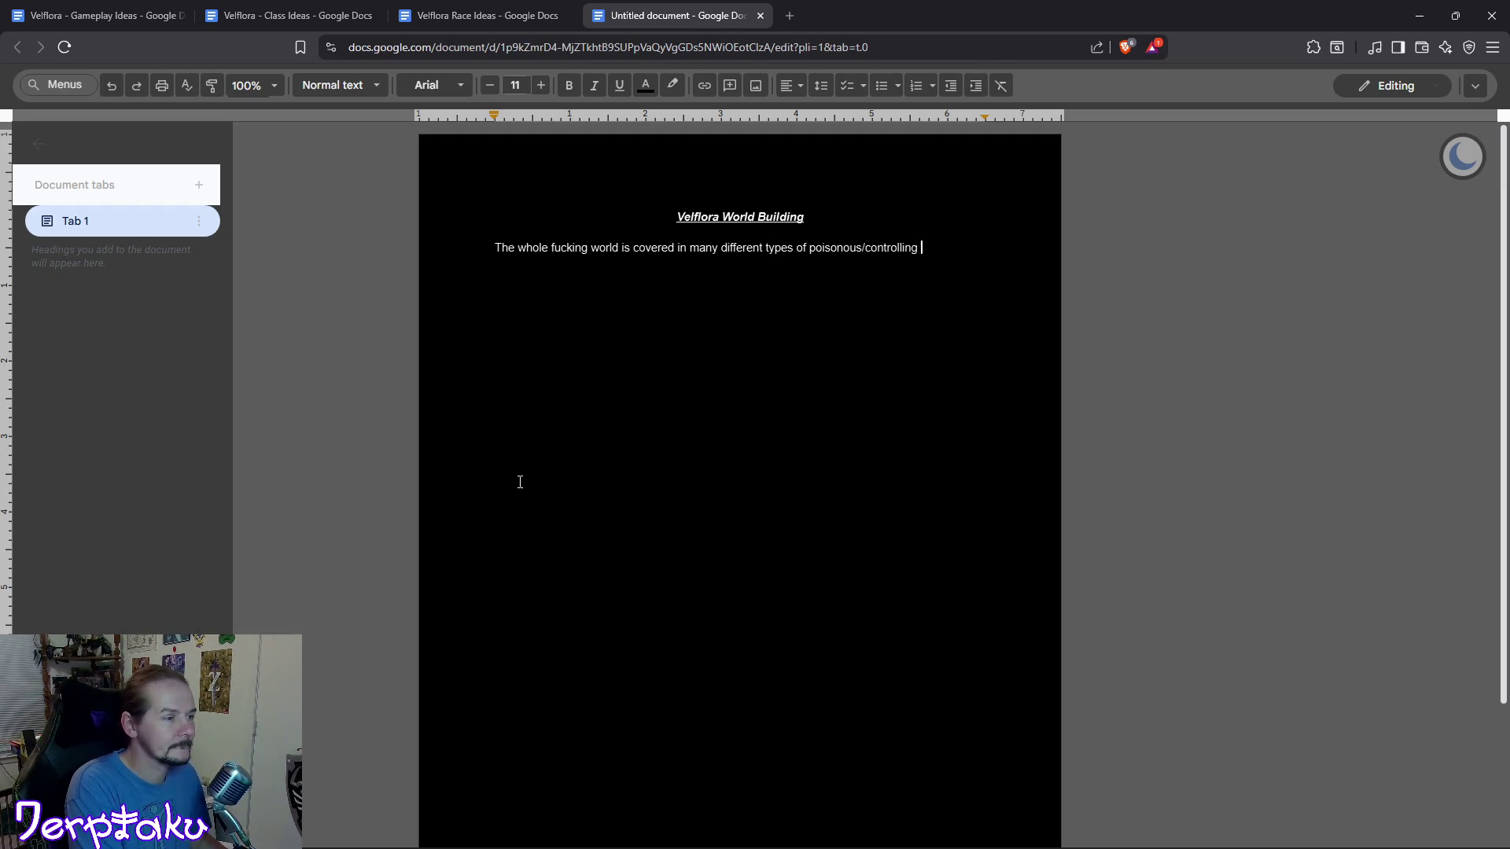
type("owers.")
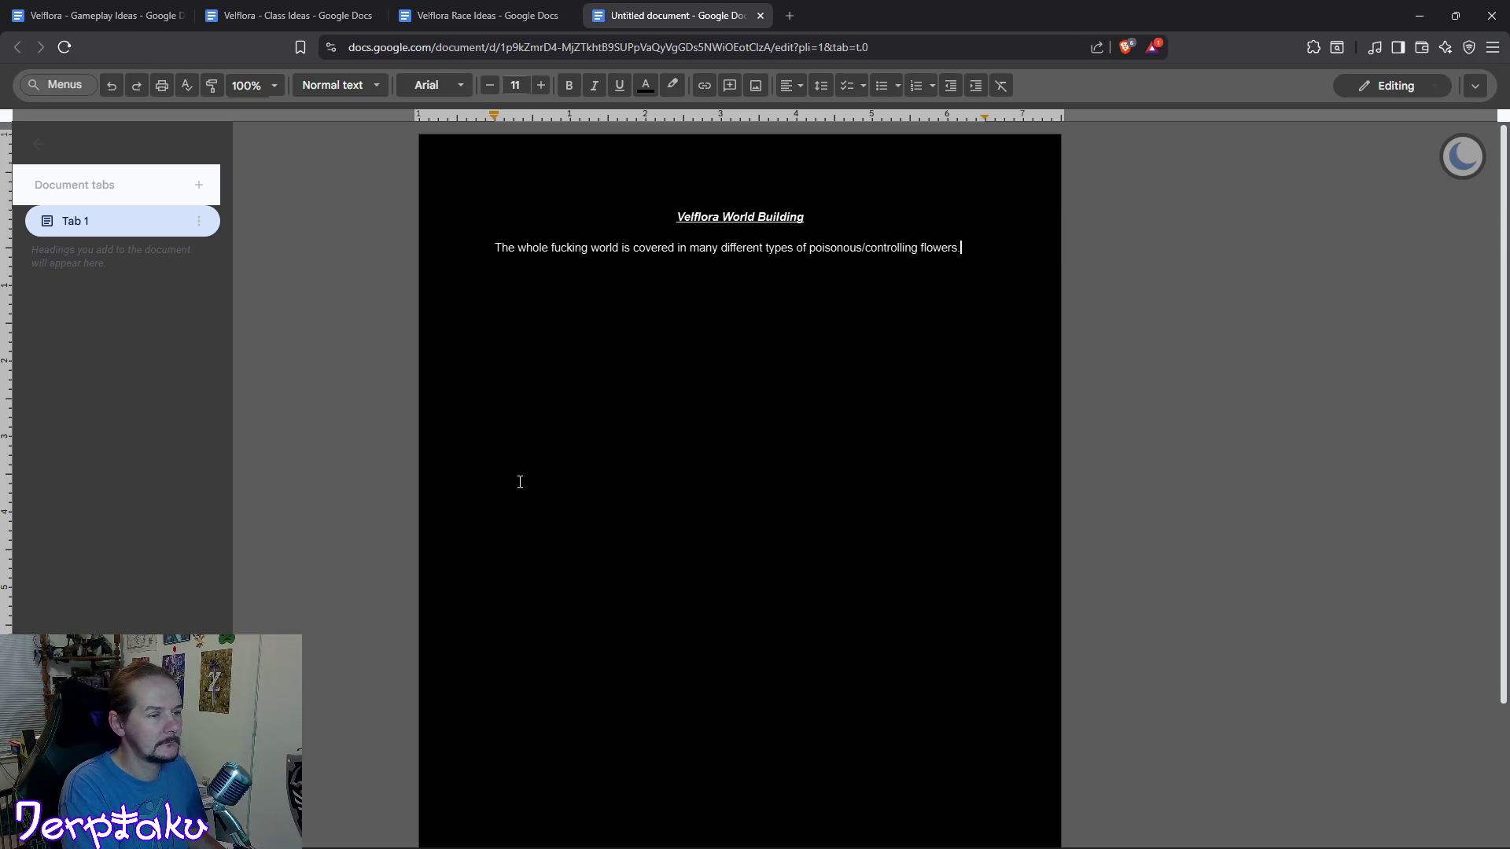
key("Return")
type("Some flowers causing people to go berserk,")
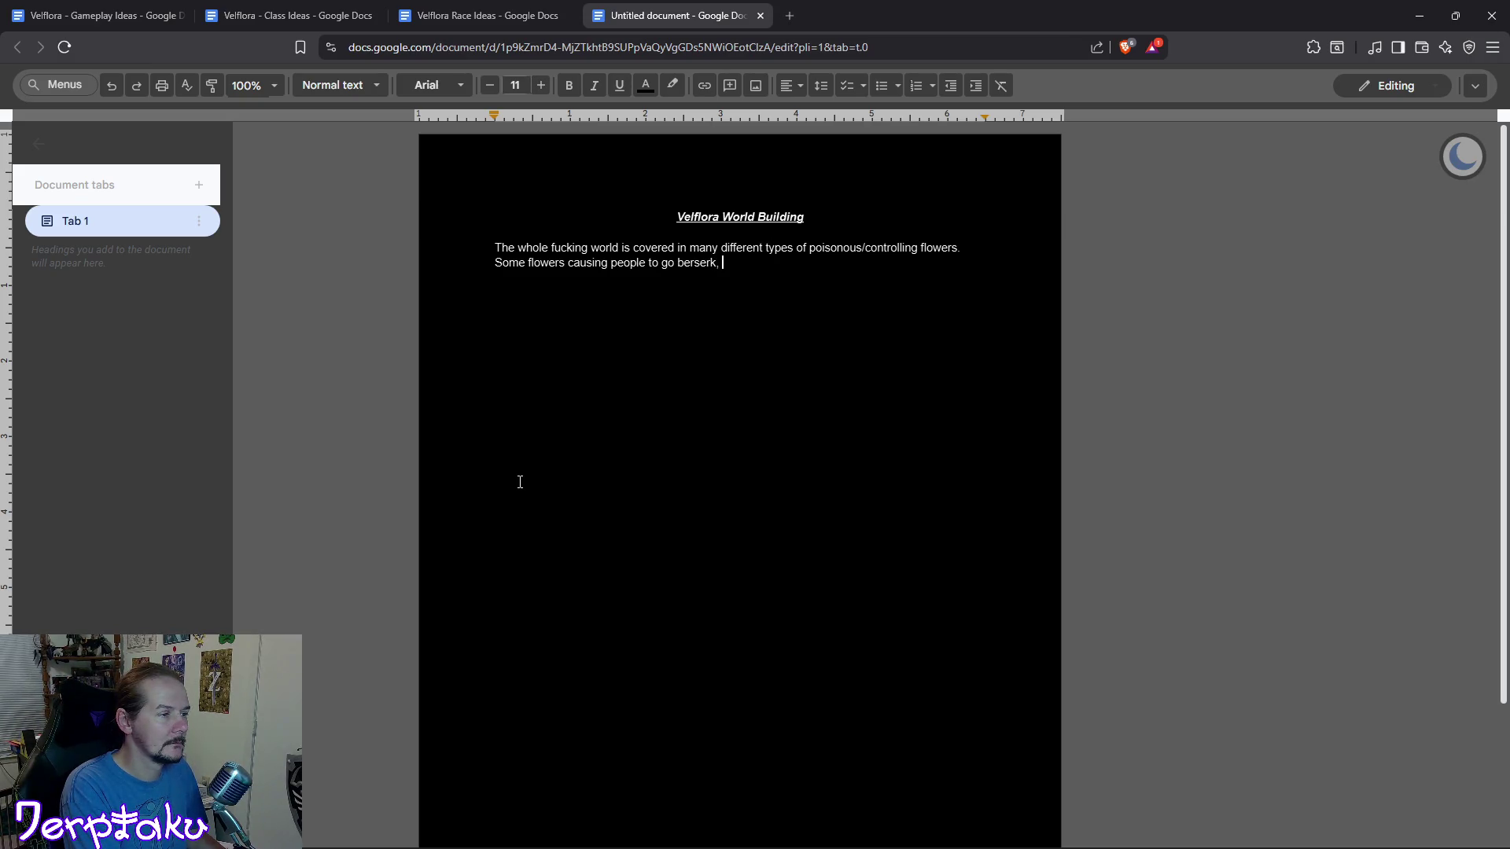
type("change p")
type("nalities ")
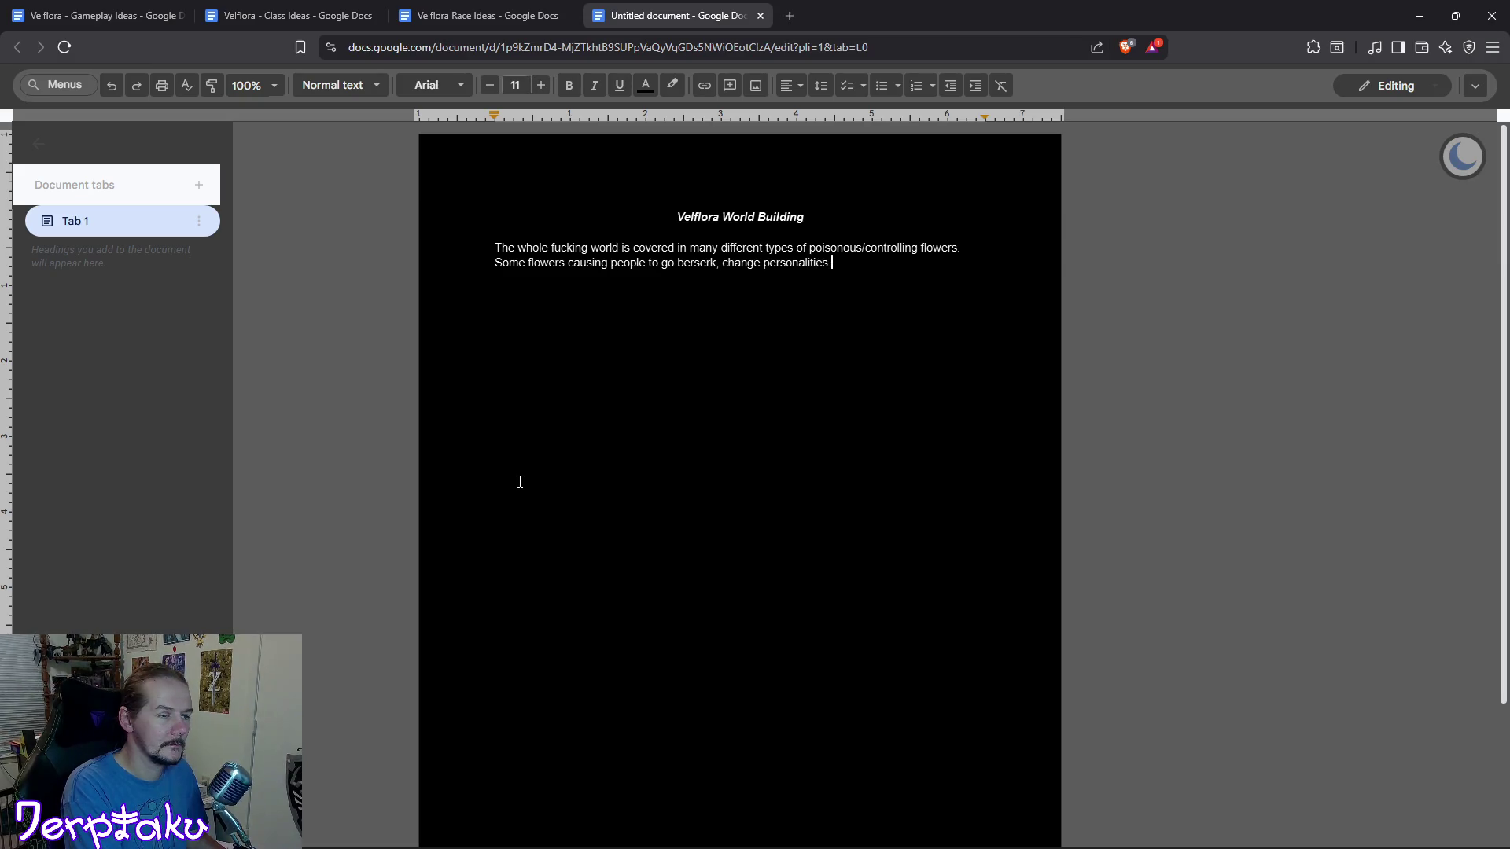
type("completely")
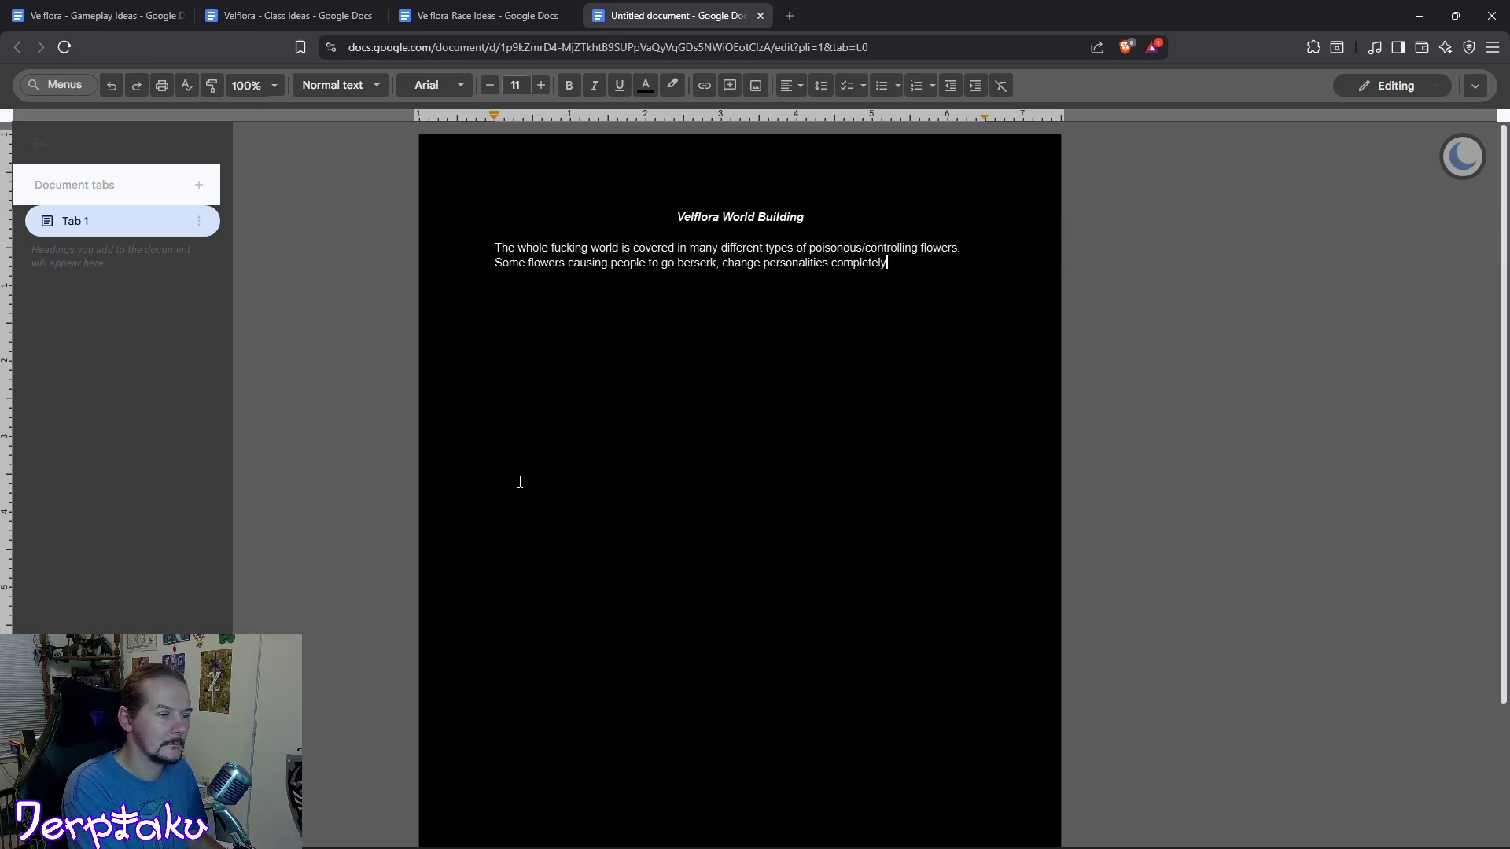
Reword the sentence to flowers making people berserk, violent, or plant-controlled, with #BlameFen beneath.
key("BackSpace")
key("BackSpace")
key("BackSpace")
key("BackSpace")
key("BackSpace")
key("BackSpace")
key("BackSpace")
key("BackSpace")
key("BackSpace")
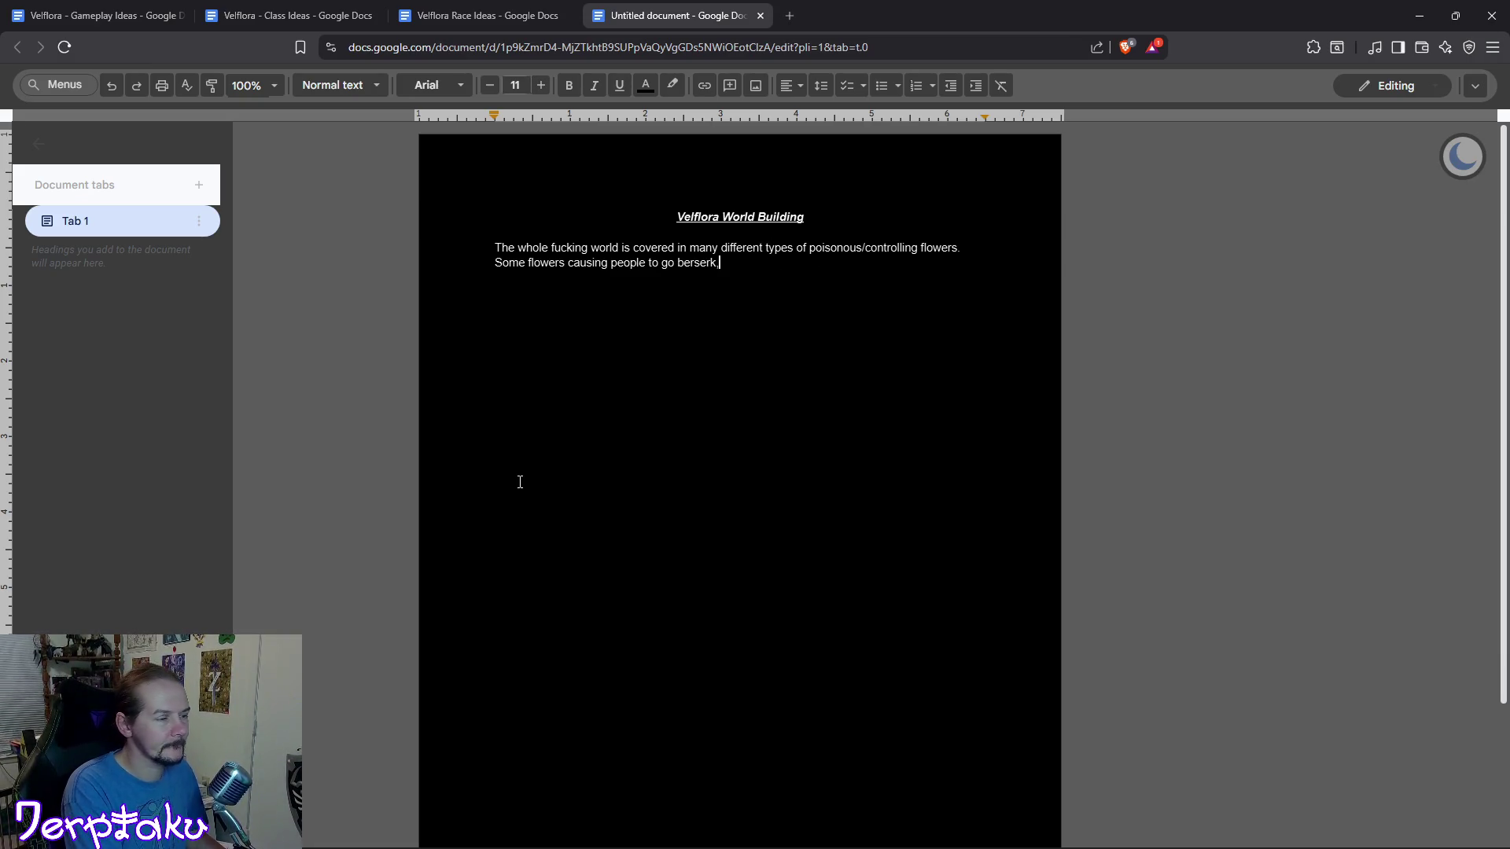
type("become")
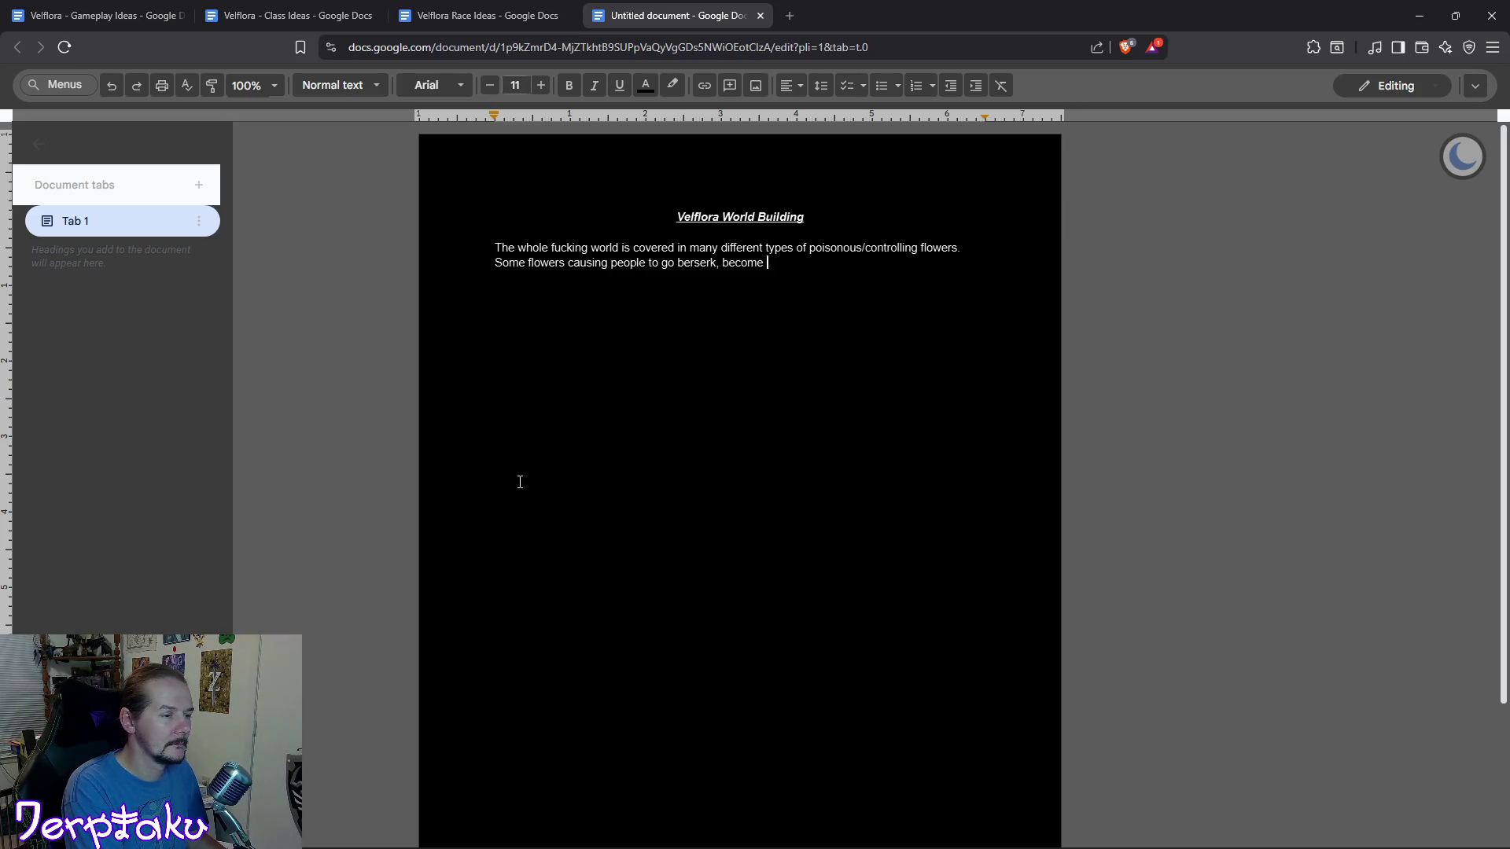
type("violent")
key("BackSpace")
key("BackSpace")
type("or simply be controlled by")
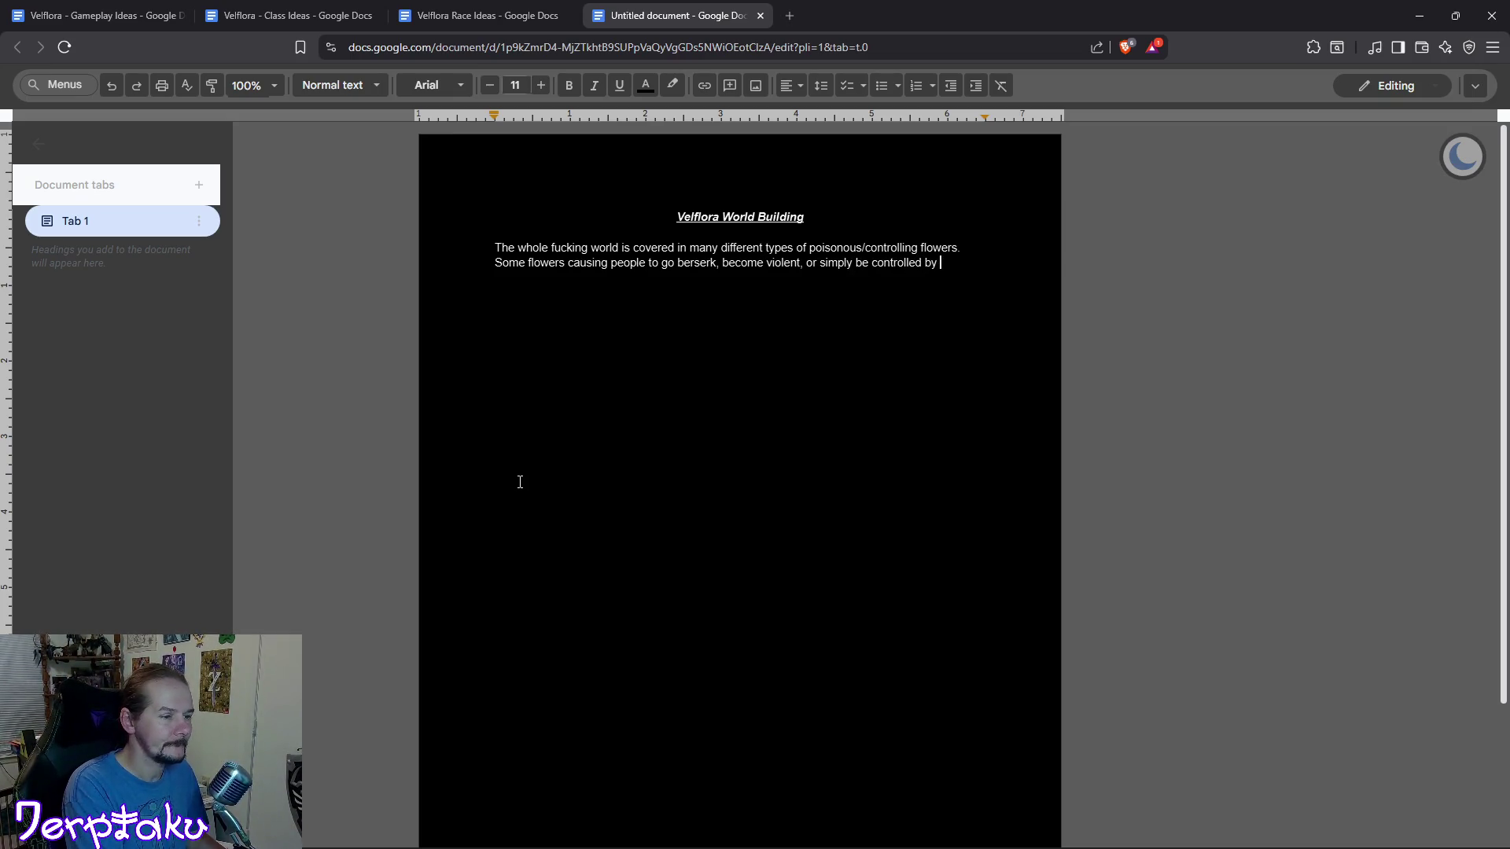
type(" the plants in general to do their bidding.")
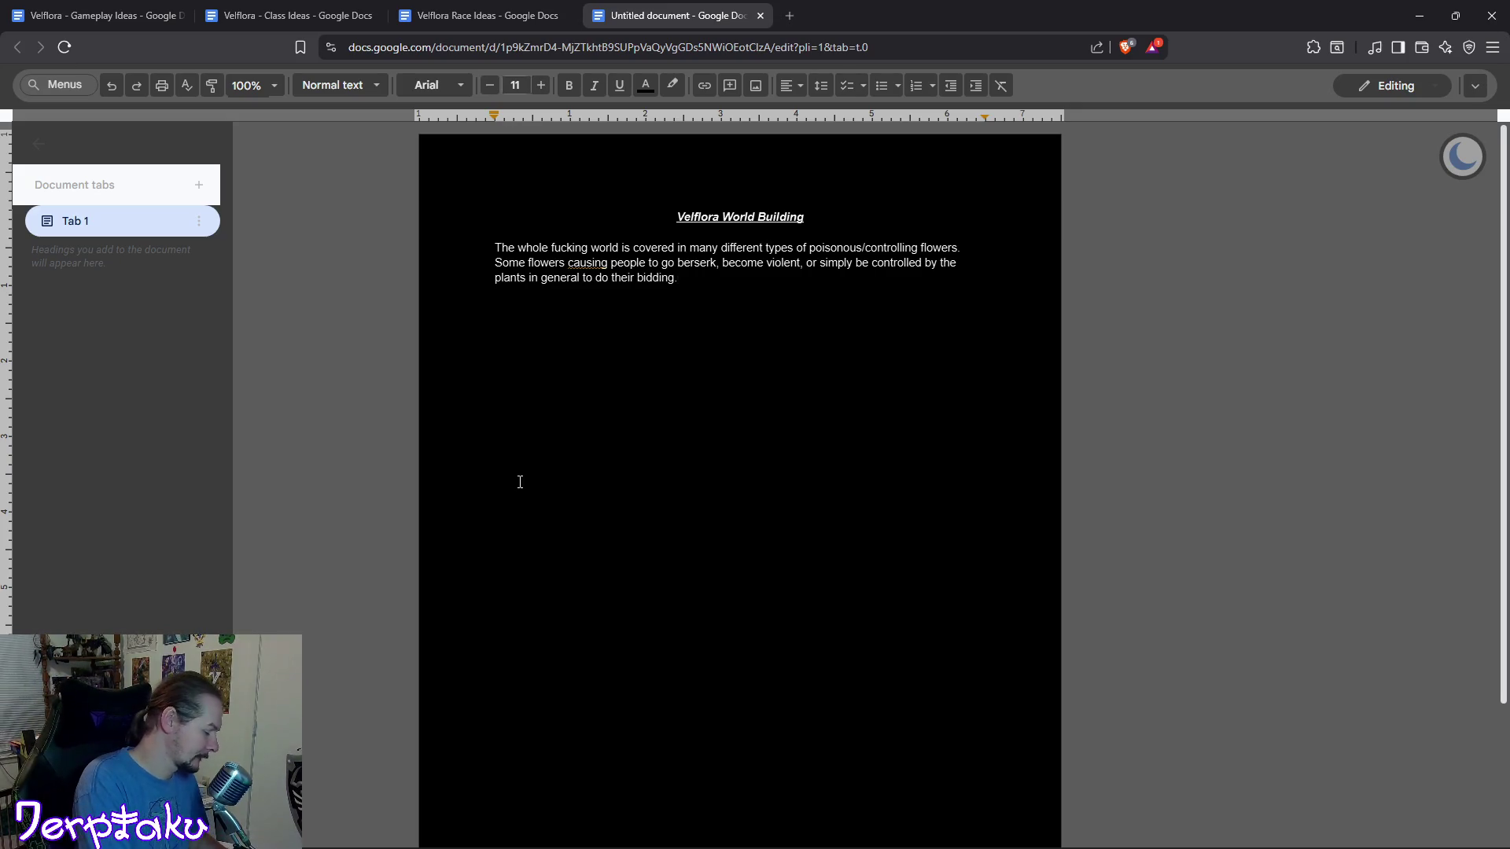
key("Return")
key("Return")
type("#@")
key("BackSpace")
type("BlameFen")
key("Up")
key("Up")
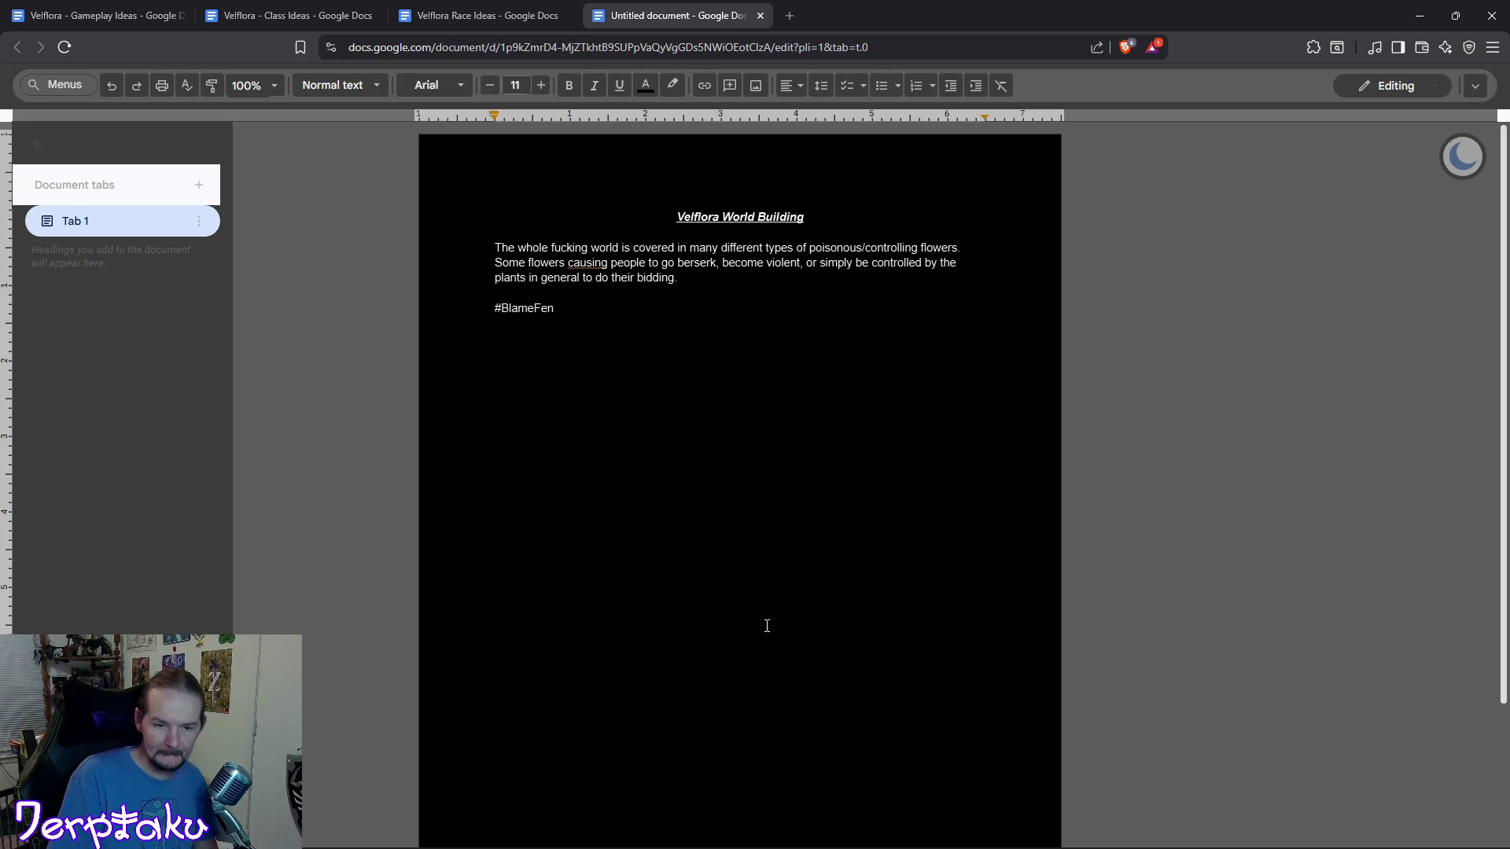
Add the line that Velflora's name translates into "Violent Flowers", then move to Gameplay Ideas.
key("Return")
key("Return")
type("Velflora ")
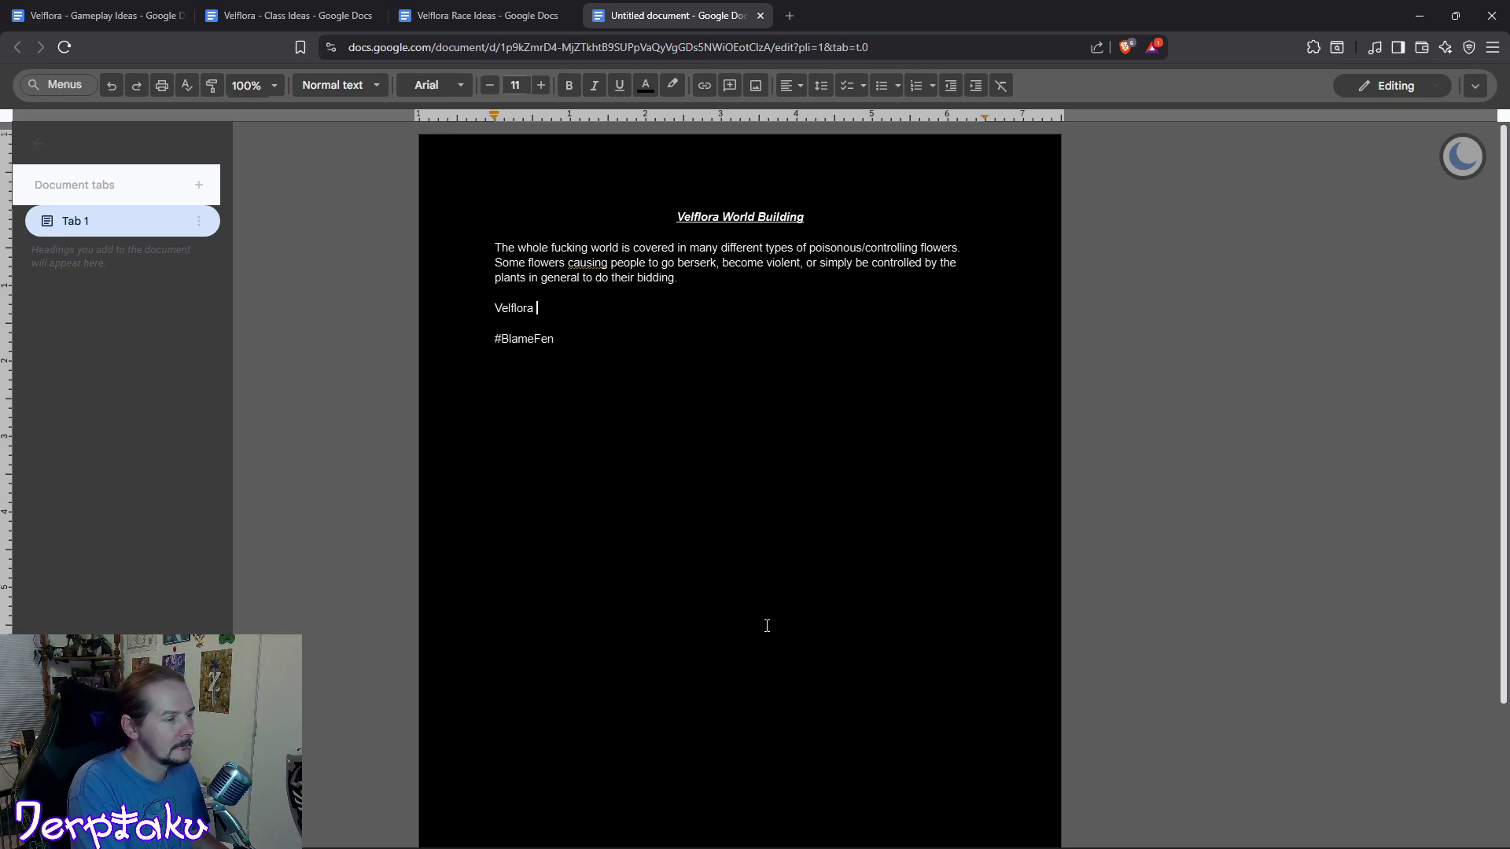
type("name ")
type("translati")
key("BackSpace")
key("BackSpace")
key("BackSpace")
key("BackSpace")
key("BackSpace")
key("BackSpace")
type("'s ")
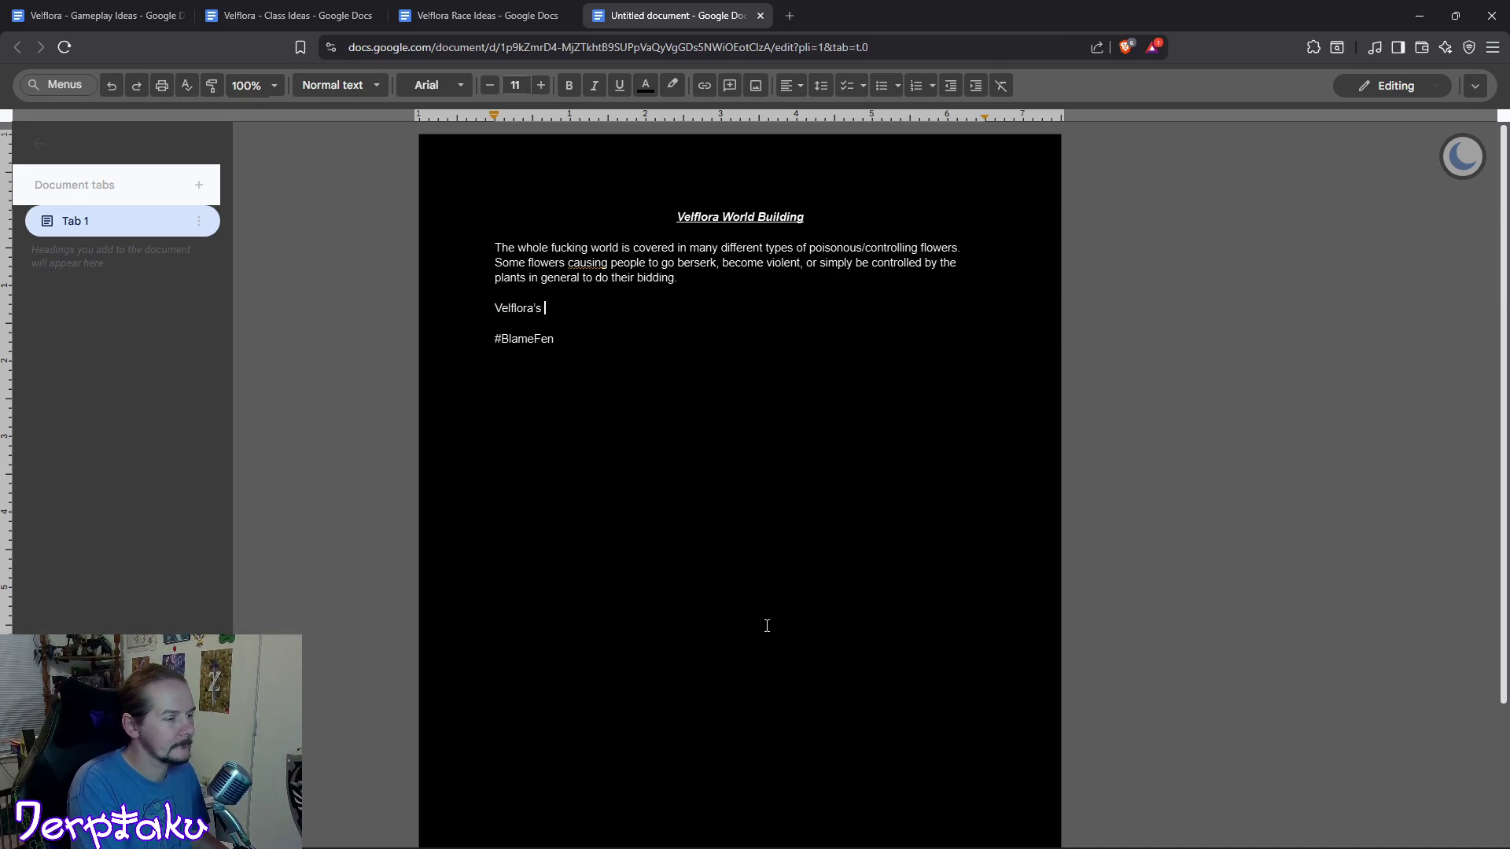
type("name ")
type("translating into ")
type("\"Vio")
type("let")
type("Flowers”")
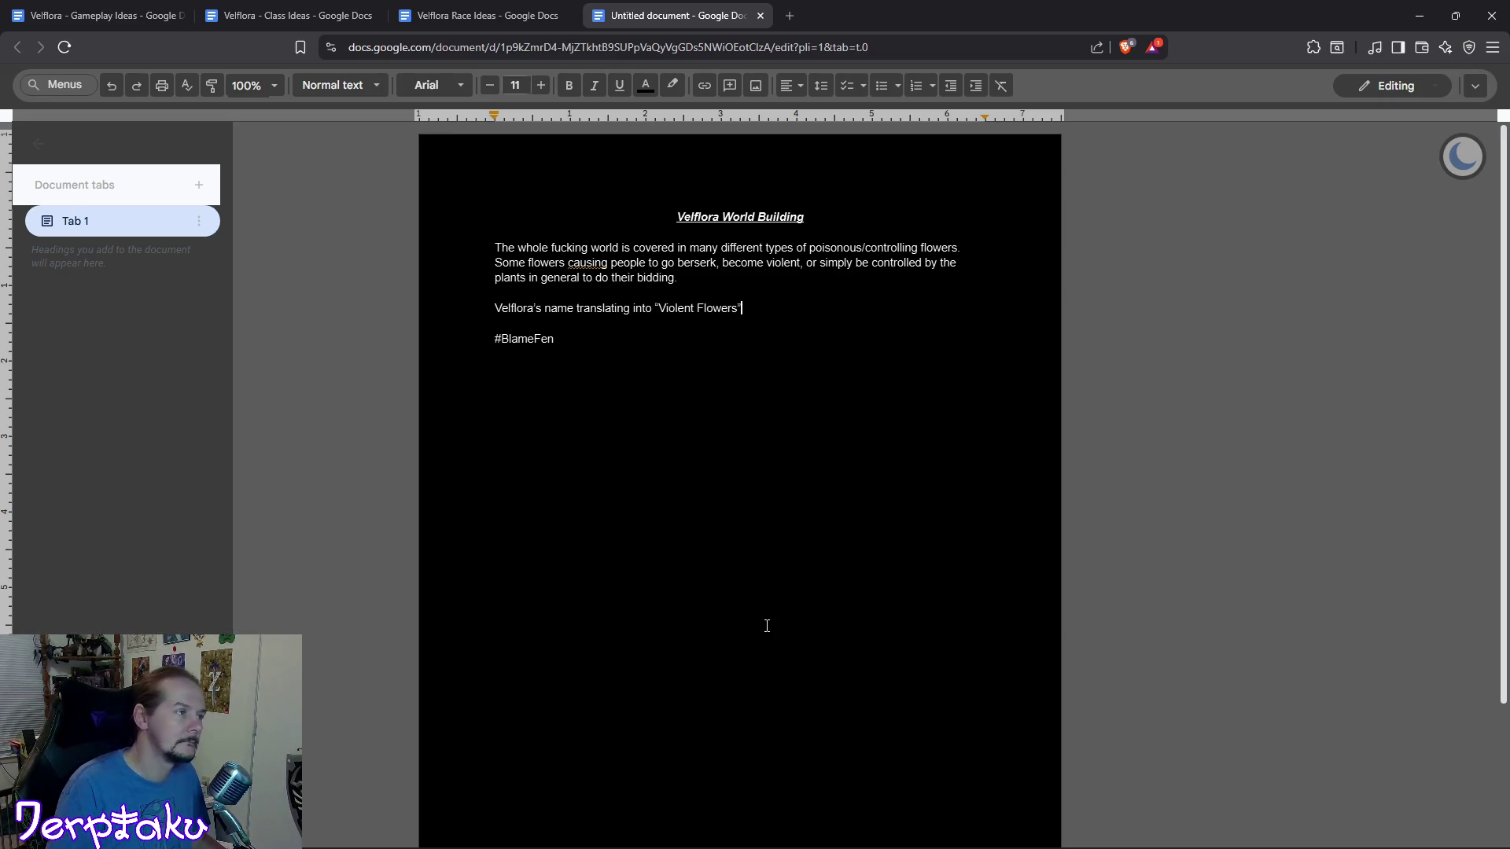
left_click(117, 10)
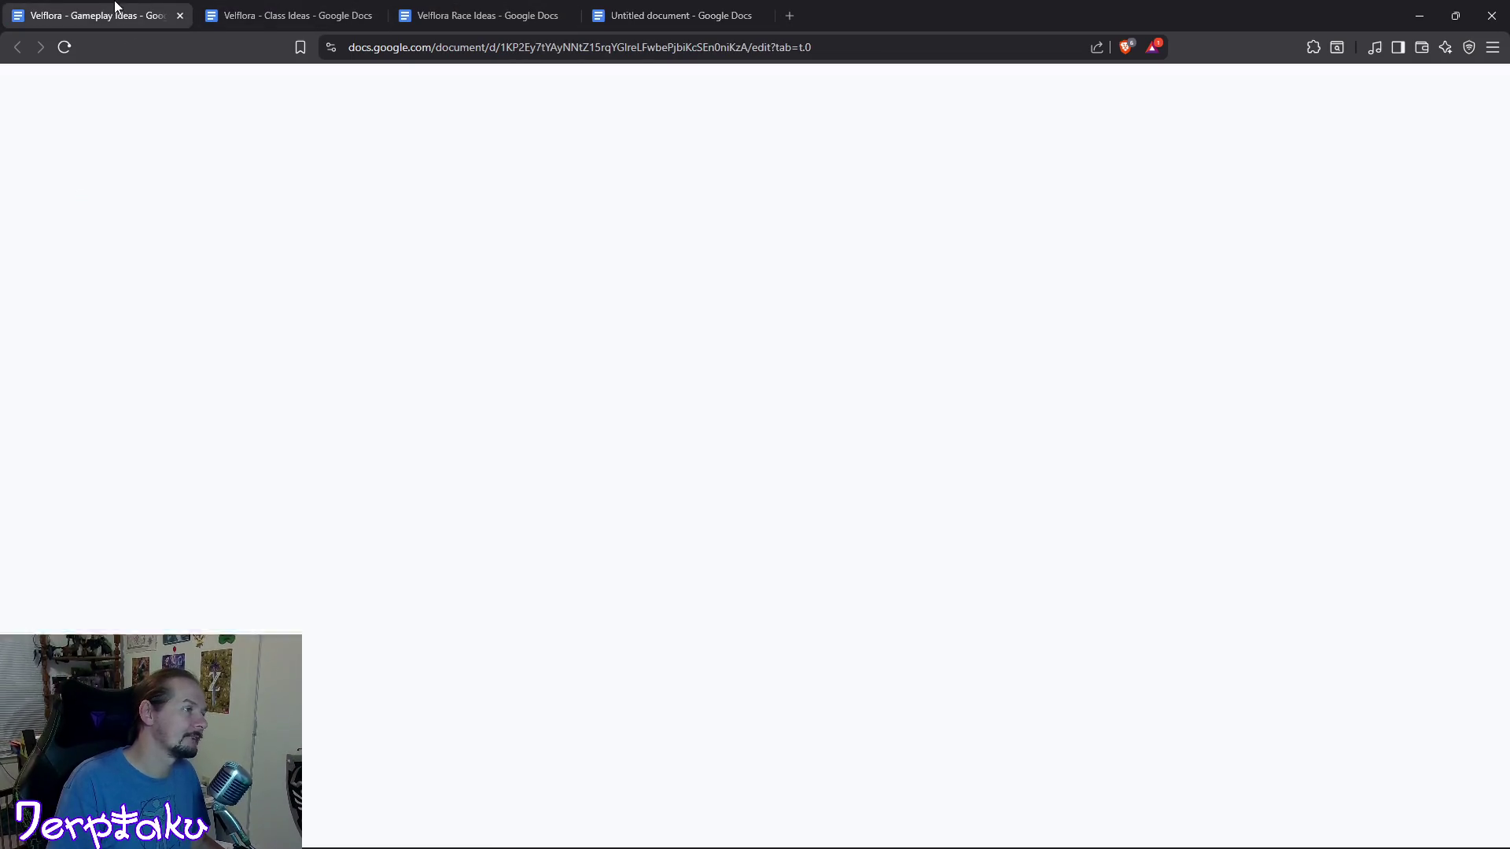
scroll(679, 448, "down", 4)
scroll(678, 449, "down", 4)
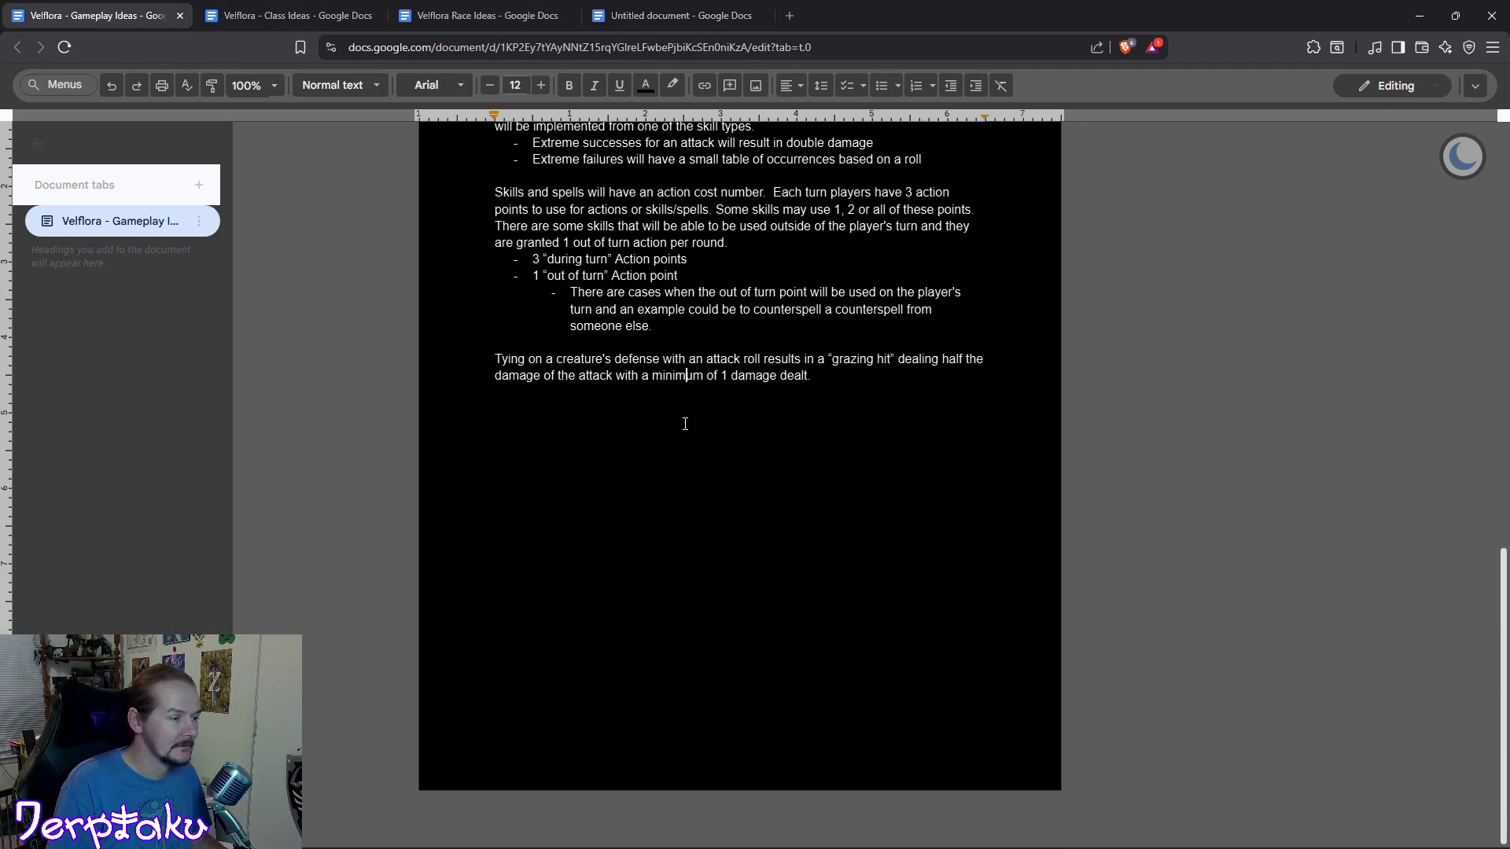
Append "Thanks to Fen now I have to implement some kind of corruption/poison system" after the grazing hit paragraph.
left_click(833, 390)
key("Return")
key("Return")
type("Thanks to Fen now I have to implement some kind of corruption/poison system f")
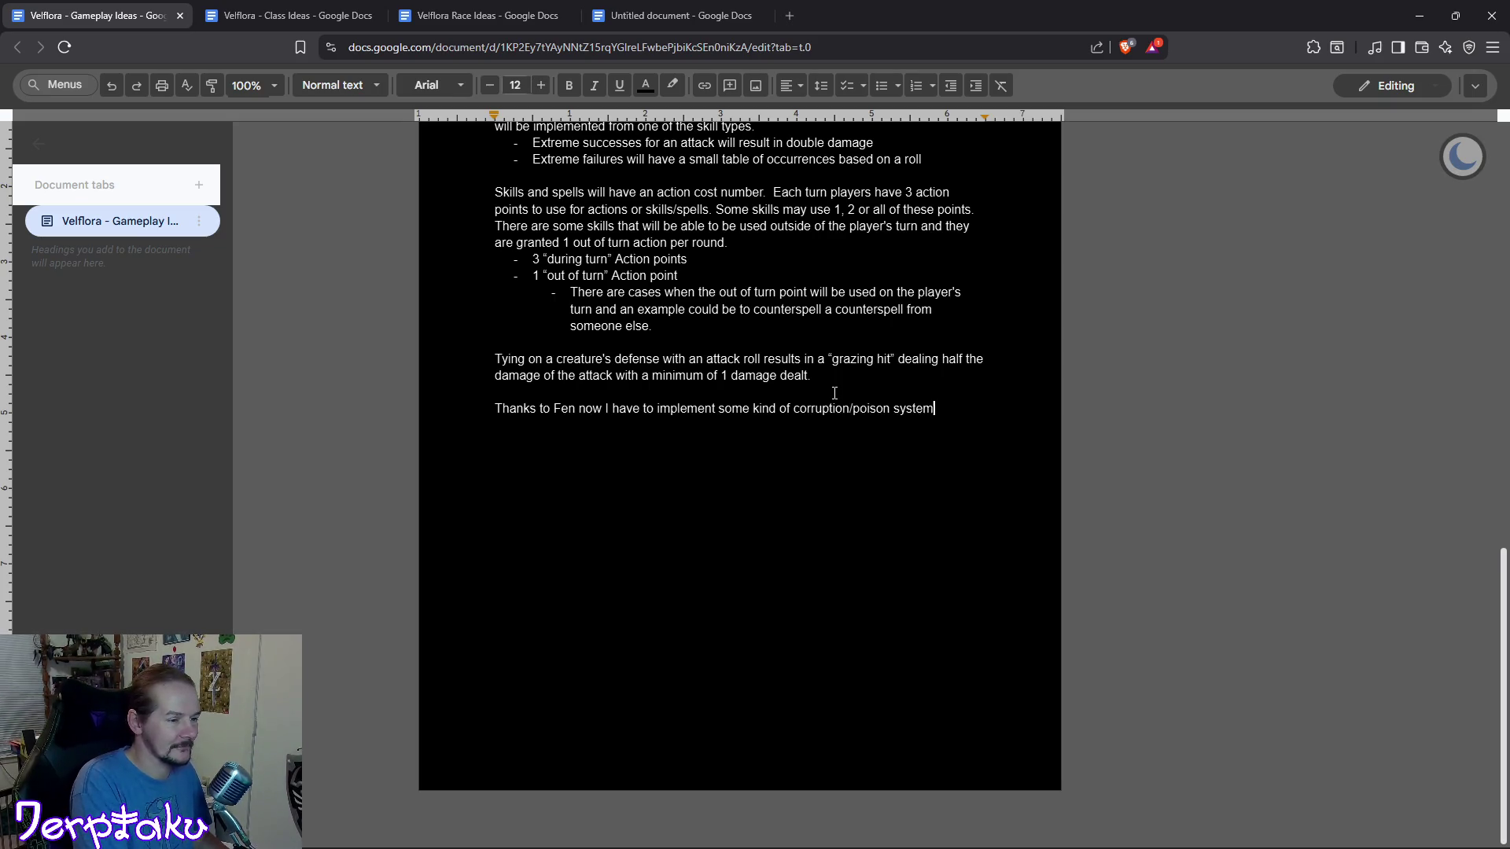
type("or the fucking flowers")
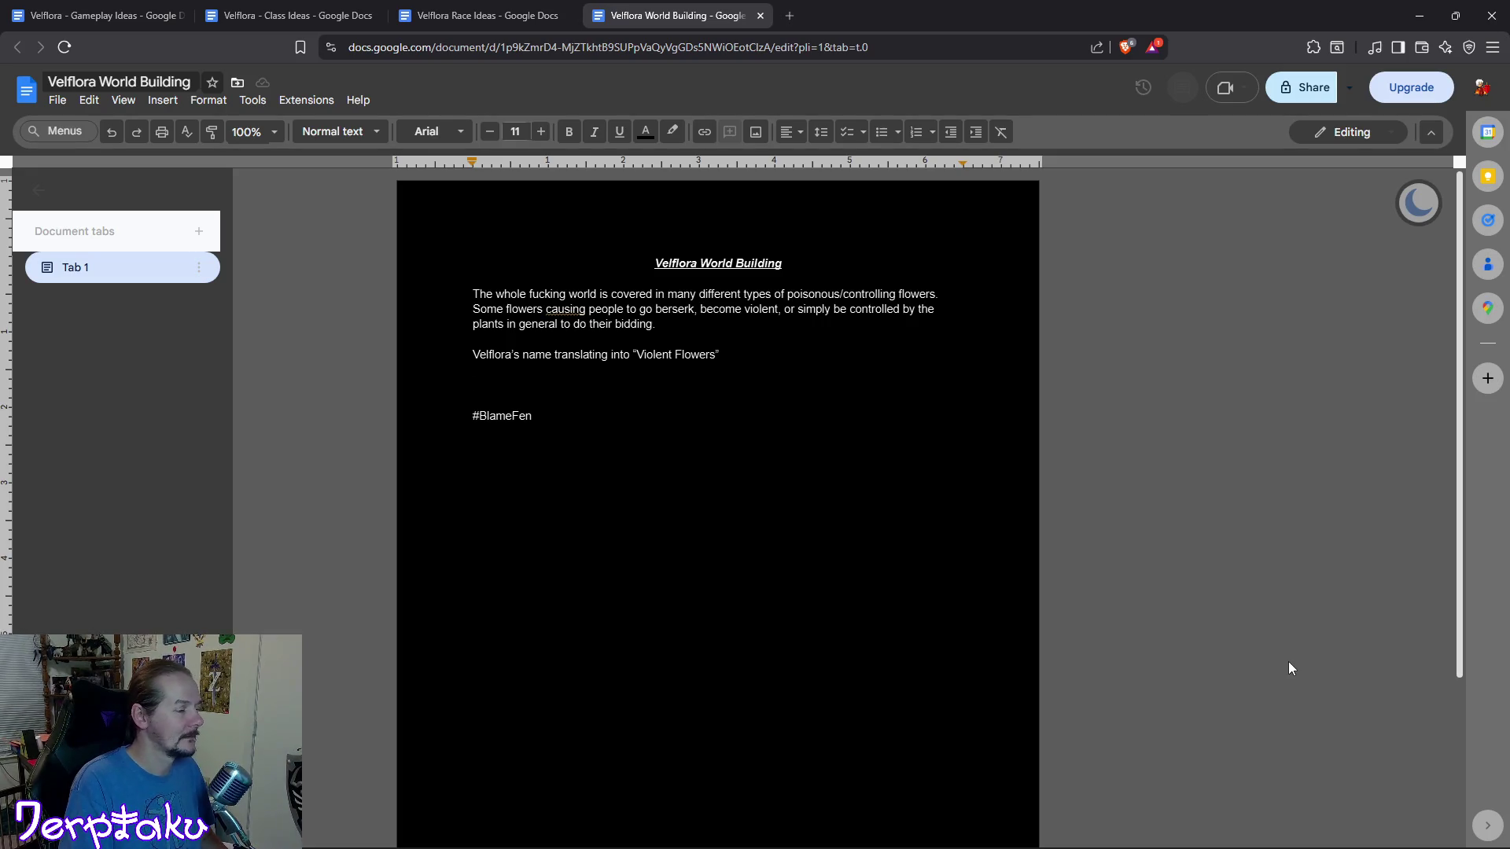
type("Flowers are r")
Complete the line as "Each flower is an individual representation of the deity that planted the seed.".
key("BackSpace")
key("BackSpace")
key("BackSpace")
key("BackSpace")
key("BackSpace")
key("BackSpace")
key("BackSpace")
key("BackSpace")
type("S")
key("BackSpace")
type("F")
key("BackSpace")
type("Each flowers")
key("BackSpace")
type("is an individual representation and")
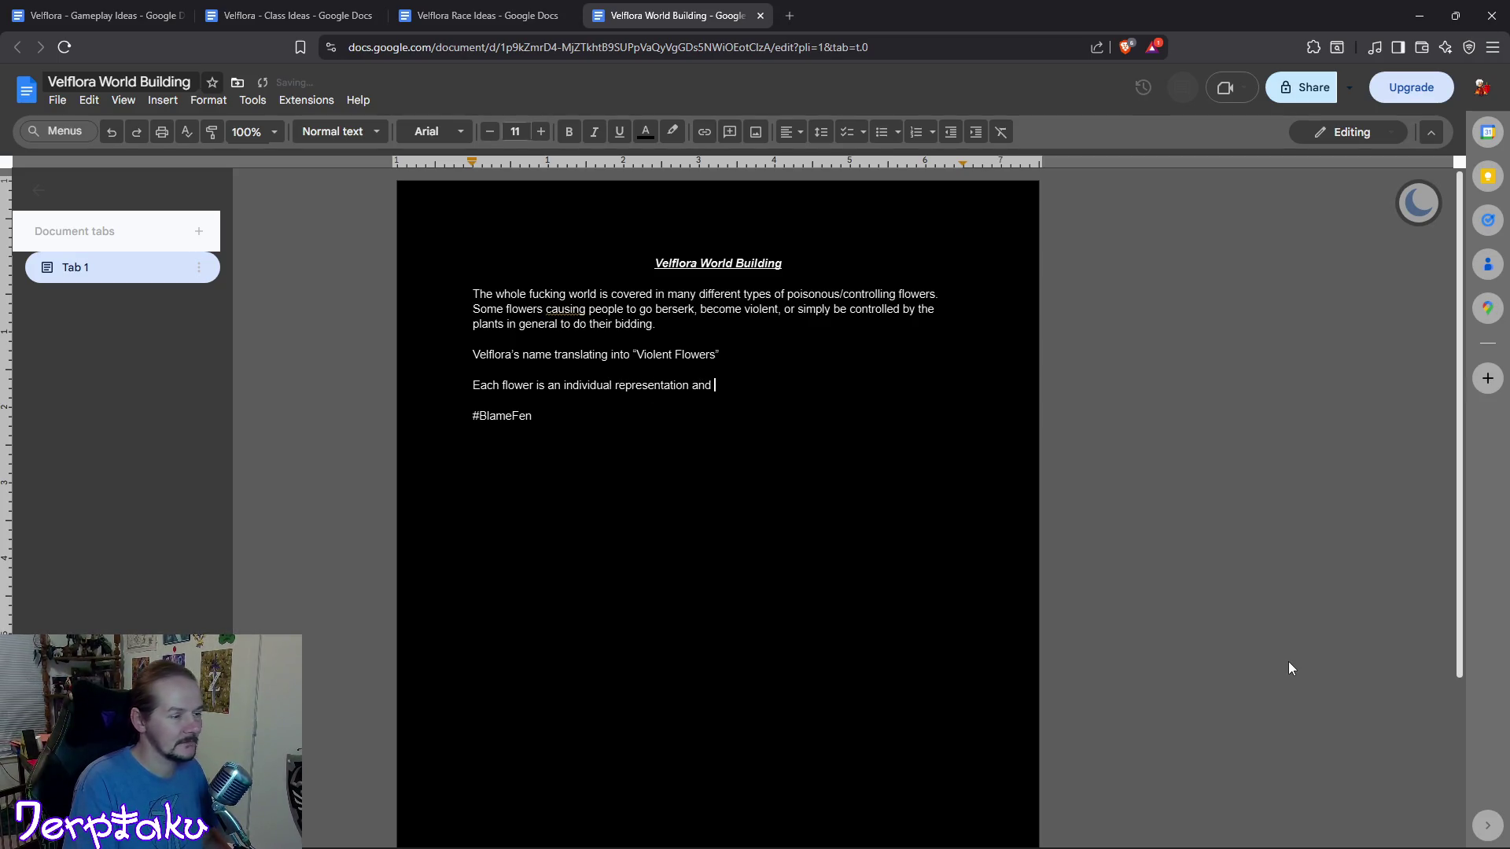
key("BackSpace")
key("BackSpace")
key("BackSpace")
type("of the deity that planted the seed.")
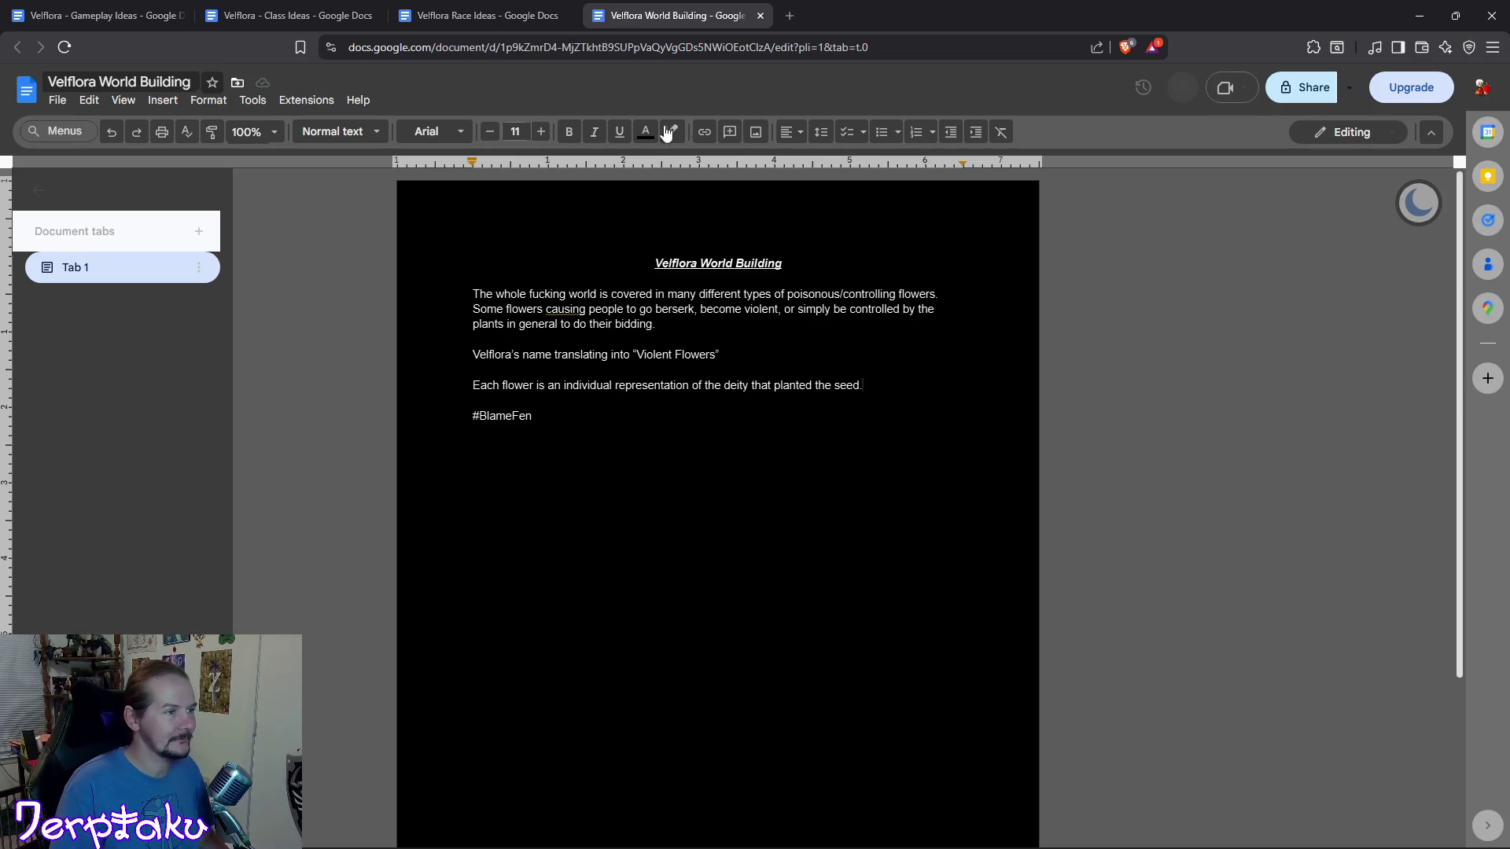
left_click(794, 15)
key("ctrl+w")
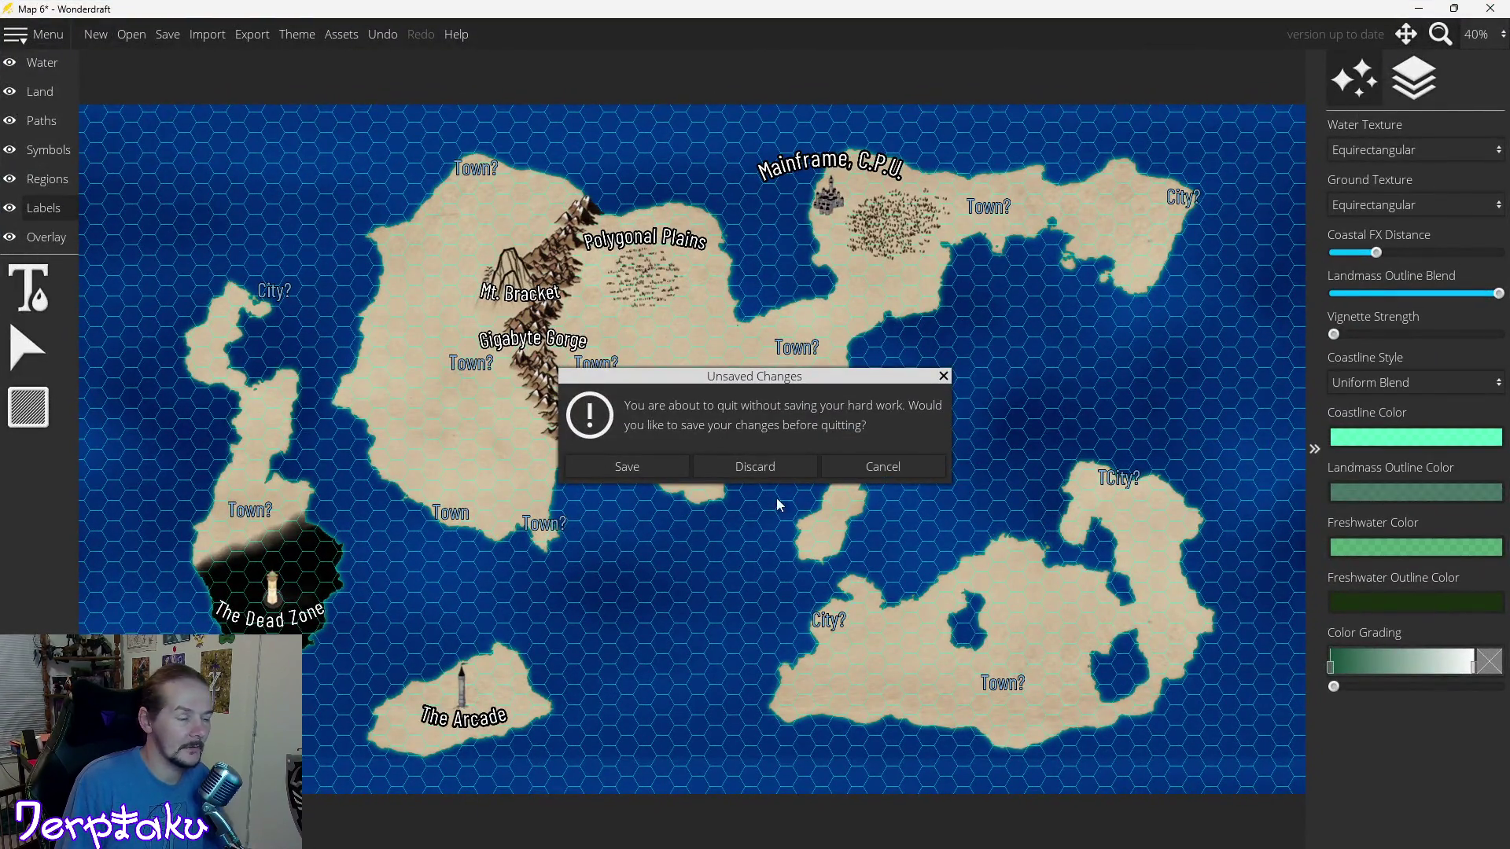
Save the map as 'Actual Map' from the Unsaved Changes dialog and return to the document.
left_click(640, 474)
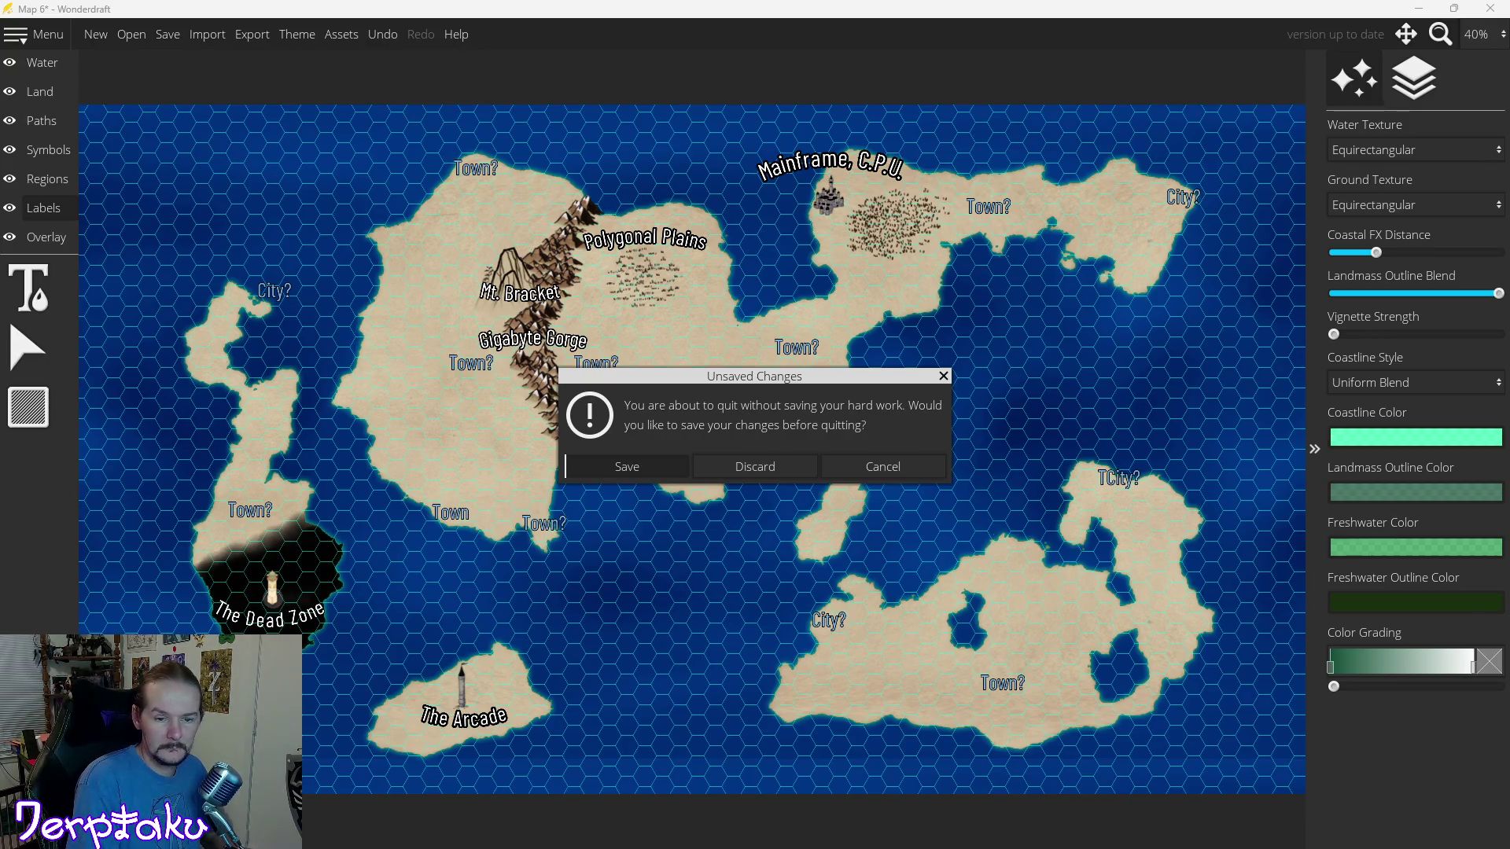
key("Return")
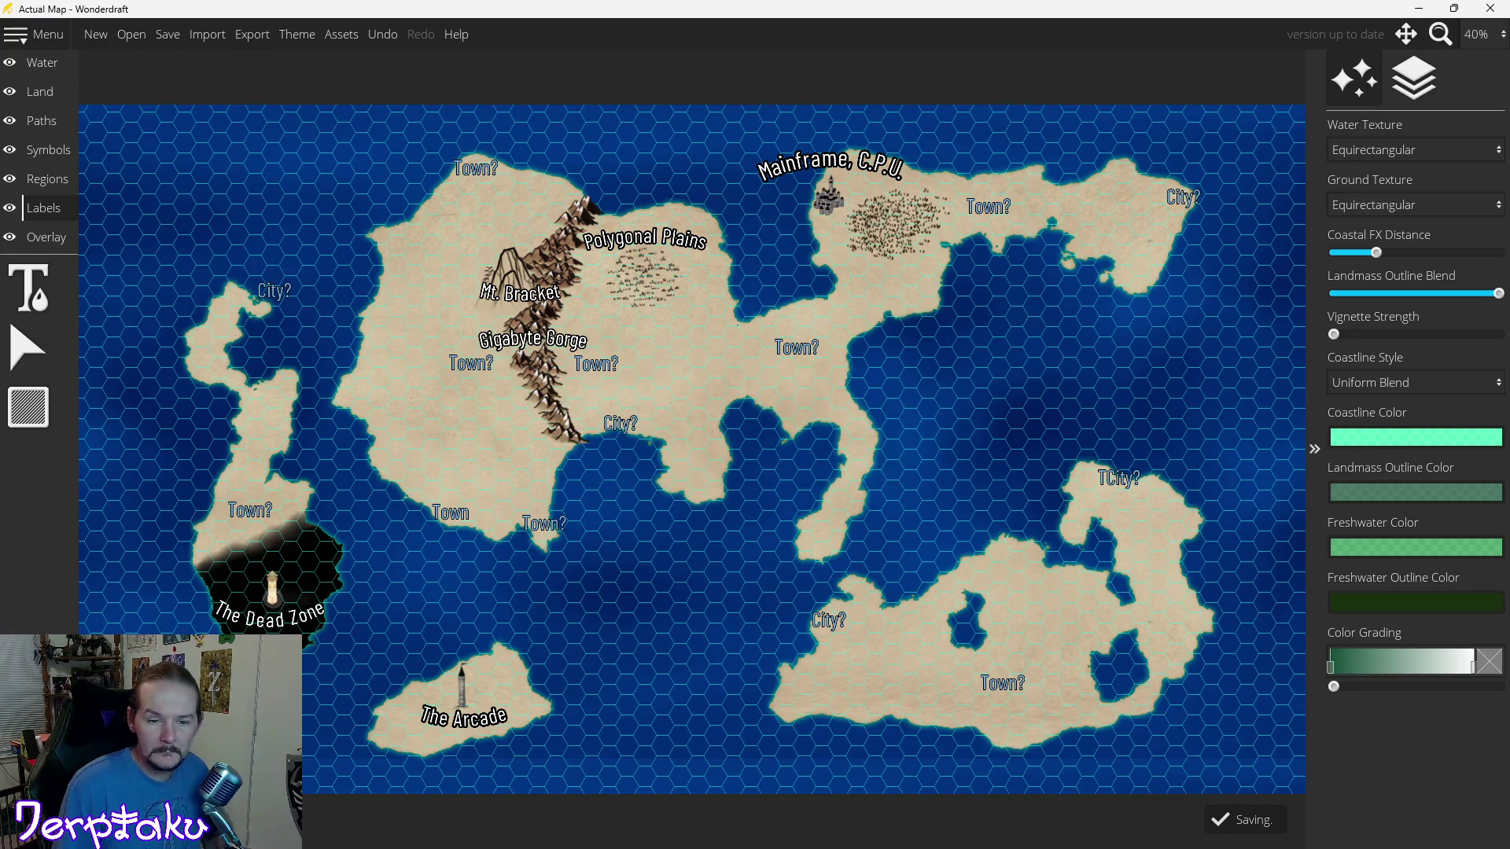
key("alt+Tab")
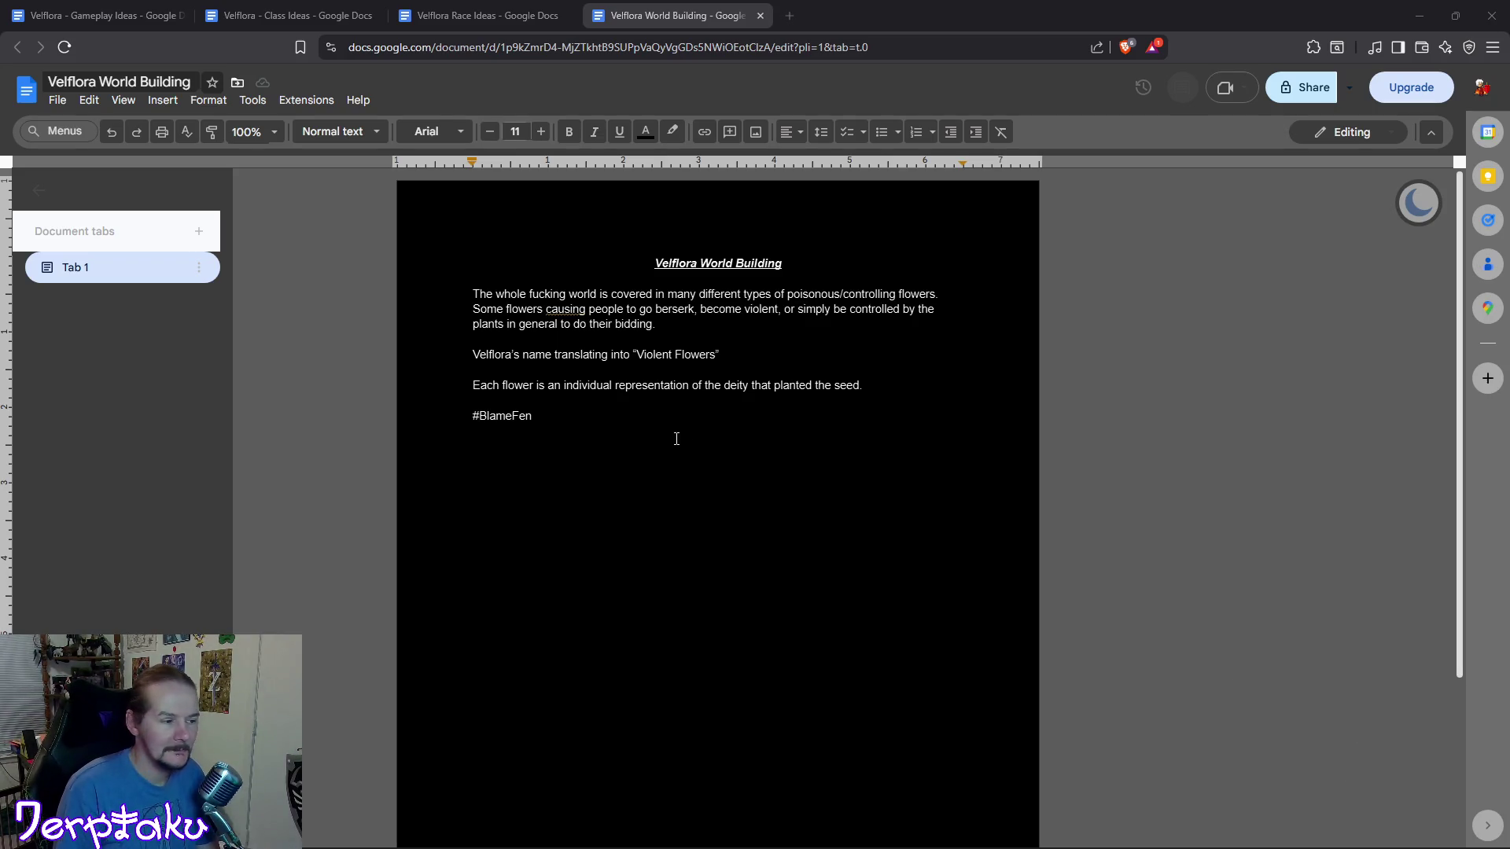
Add after the seed sentence that the deity makes flowers grow to their desire and apply their effects.
left_click(894, 395)
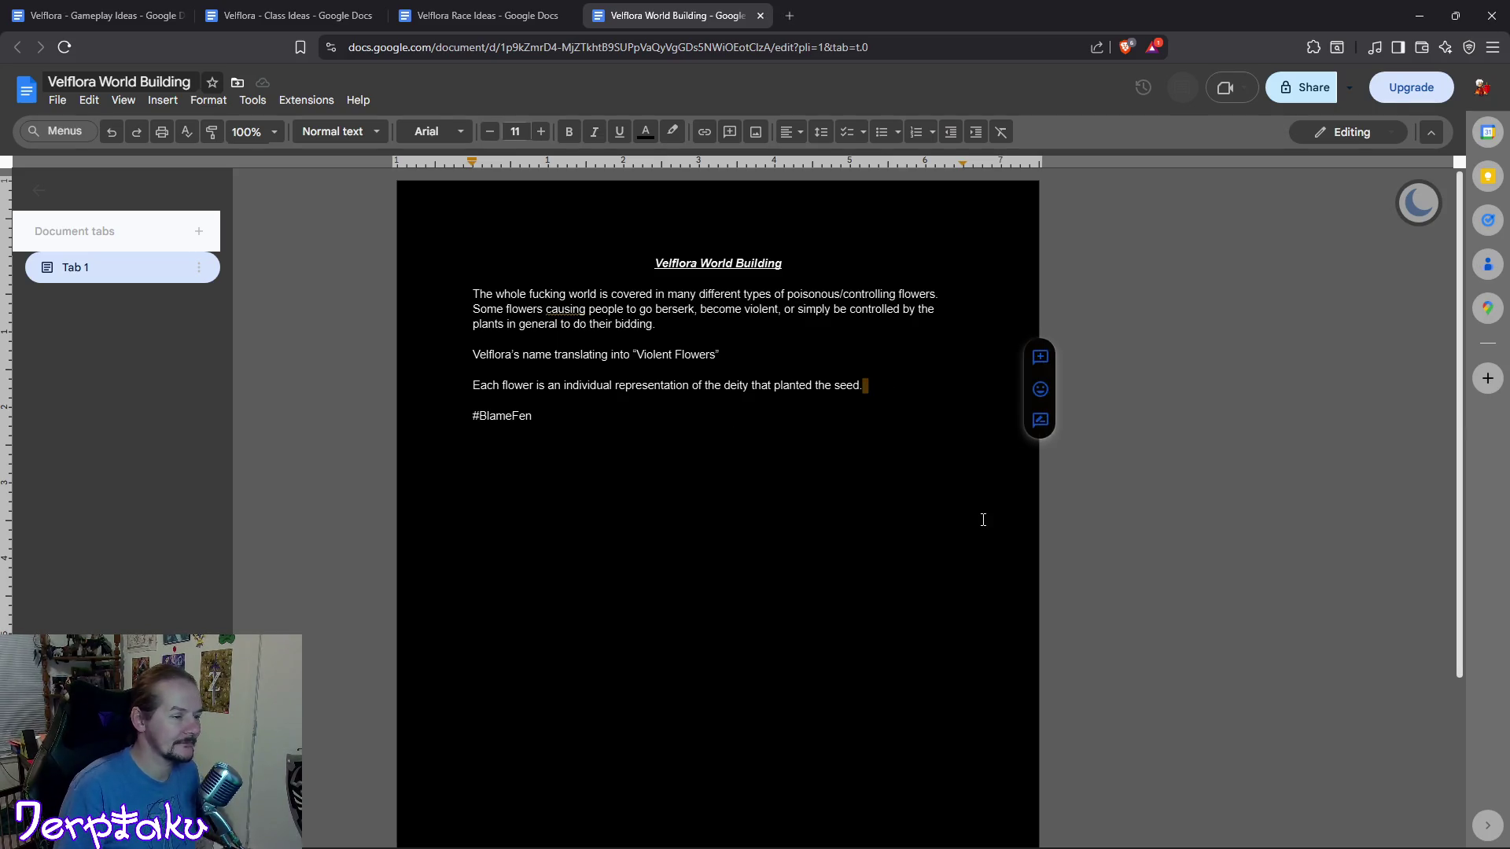
key("Delete")
key("Return")
key("Left")
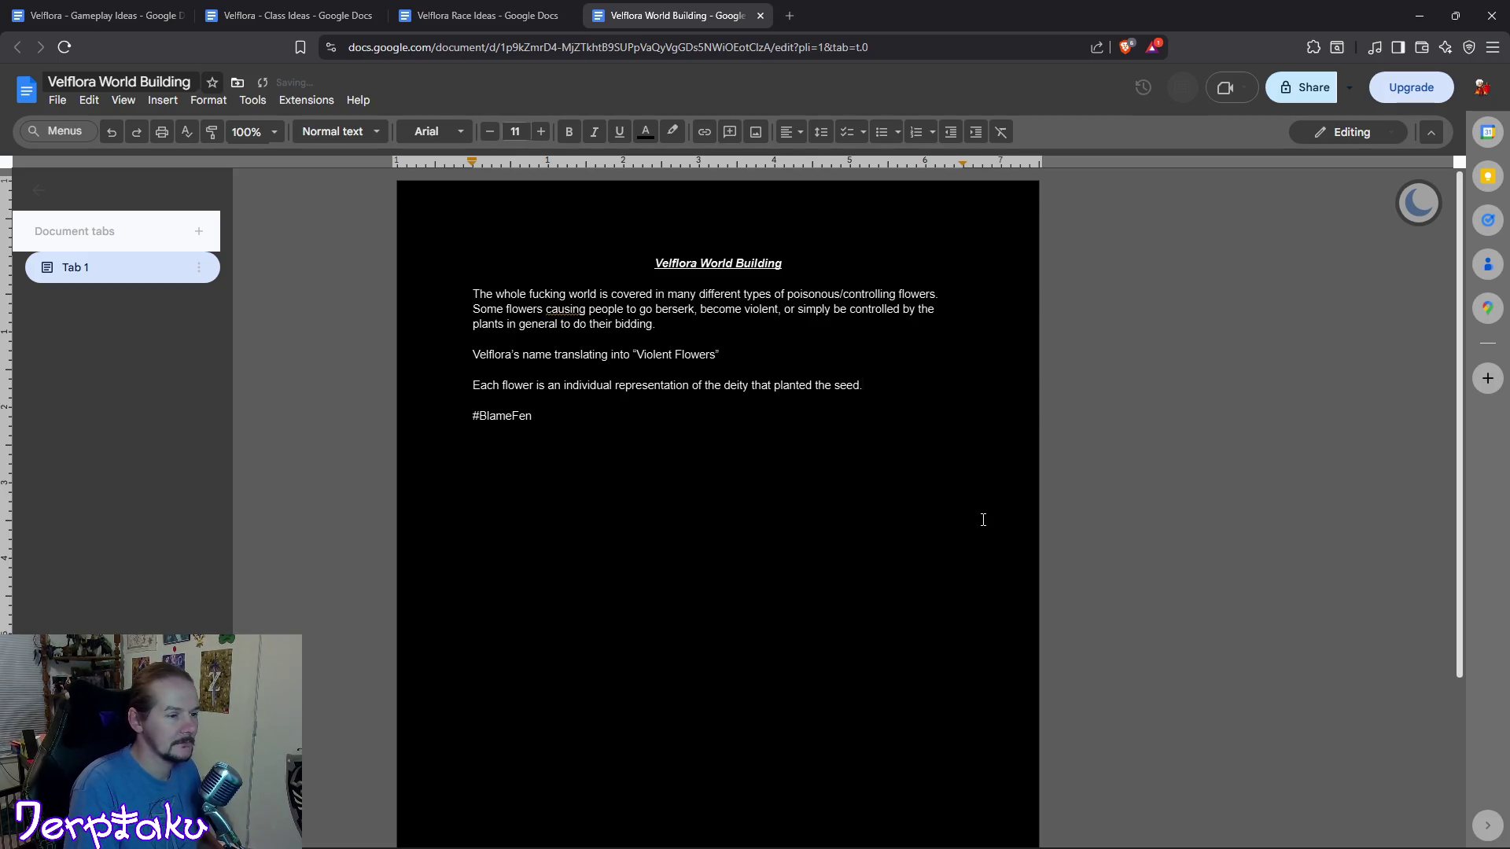
type("The deity ")
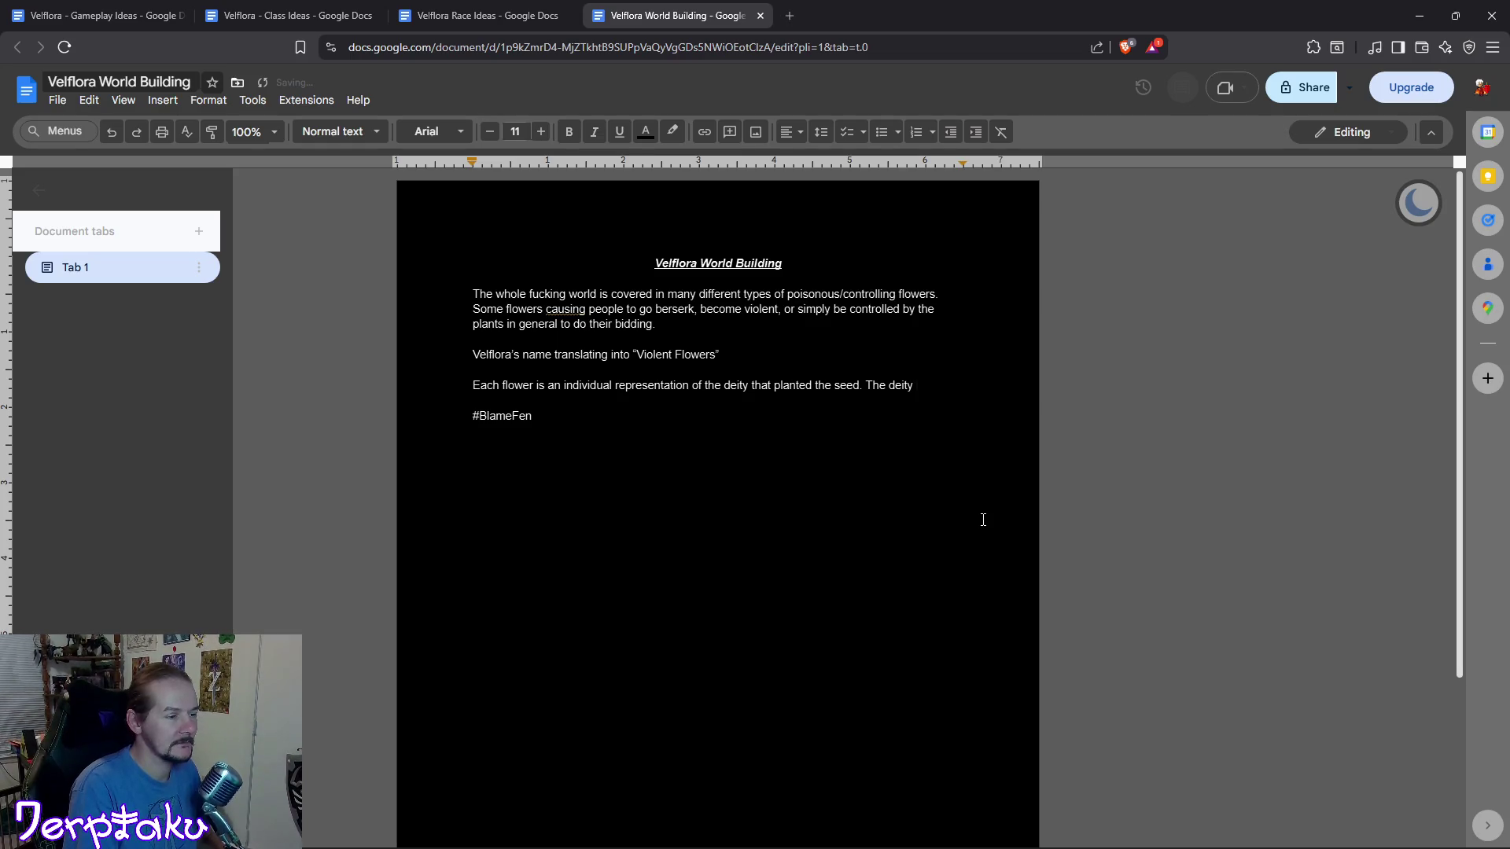
type("themselves ")
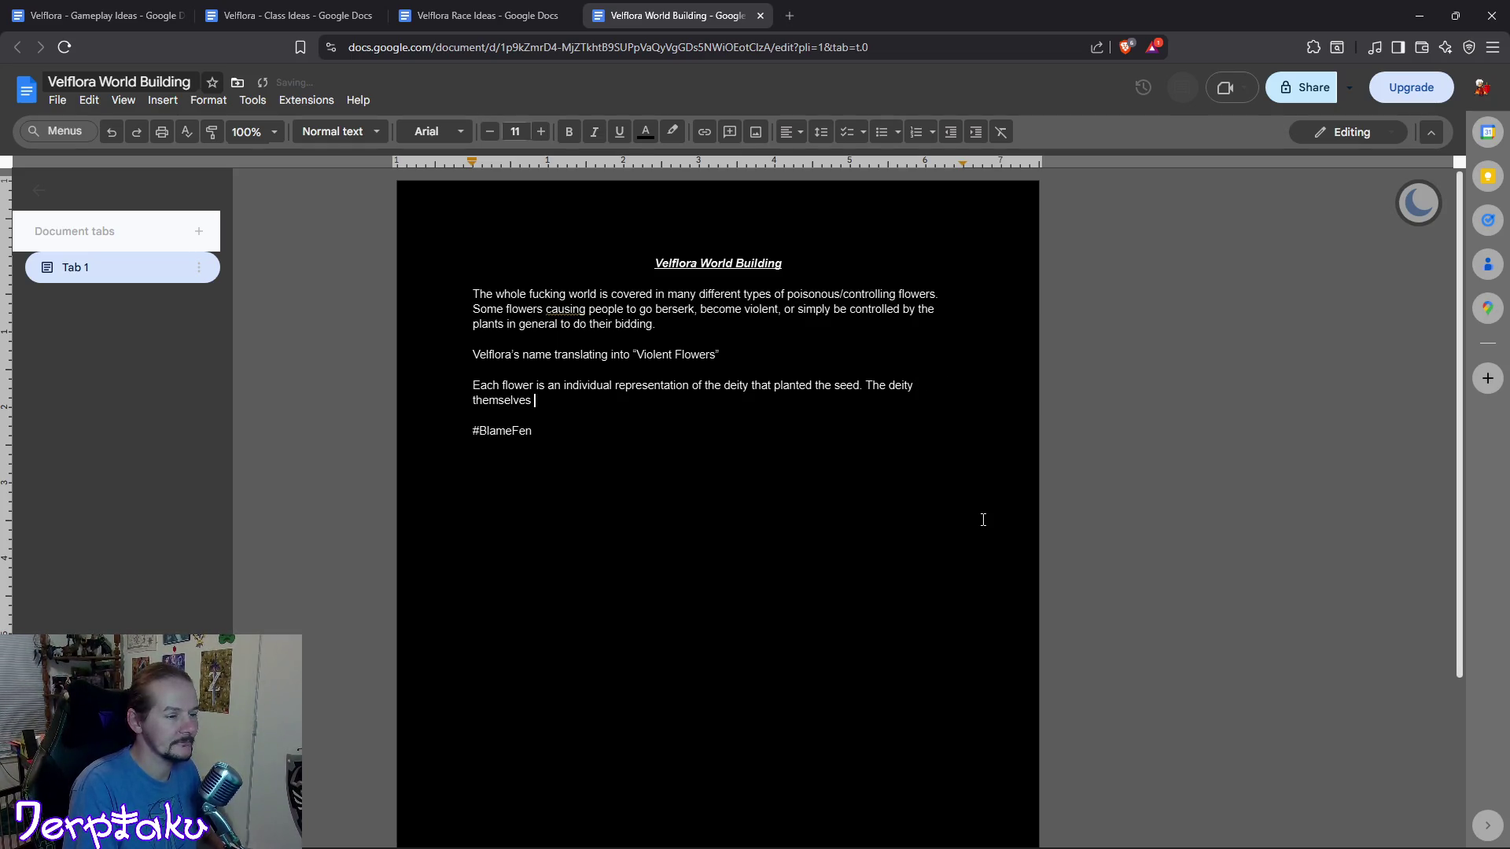
type("ensures the flowers grow to their desire")
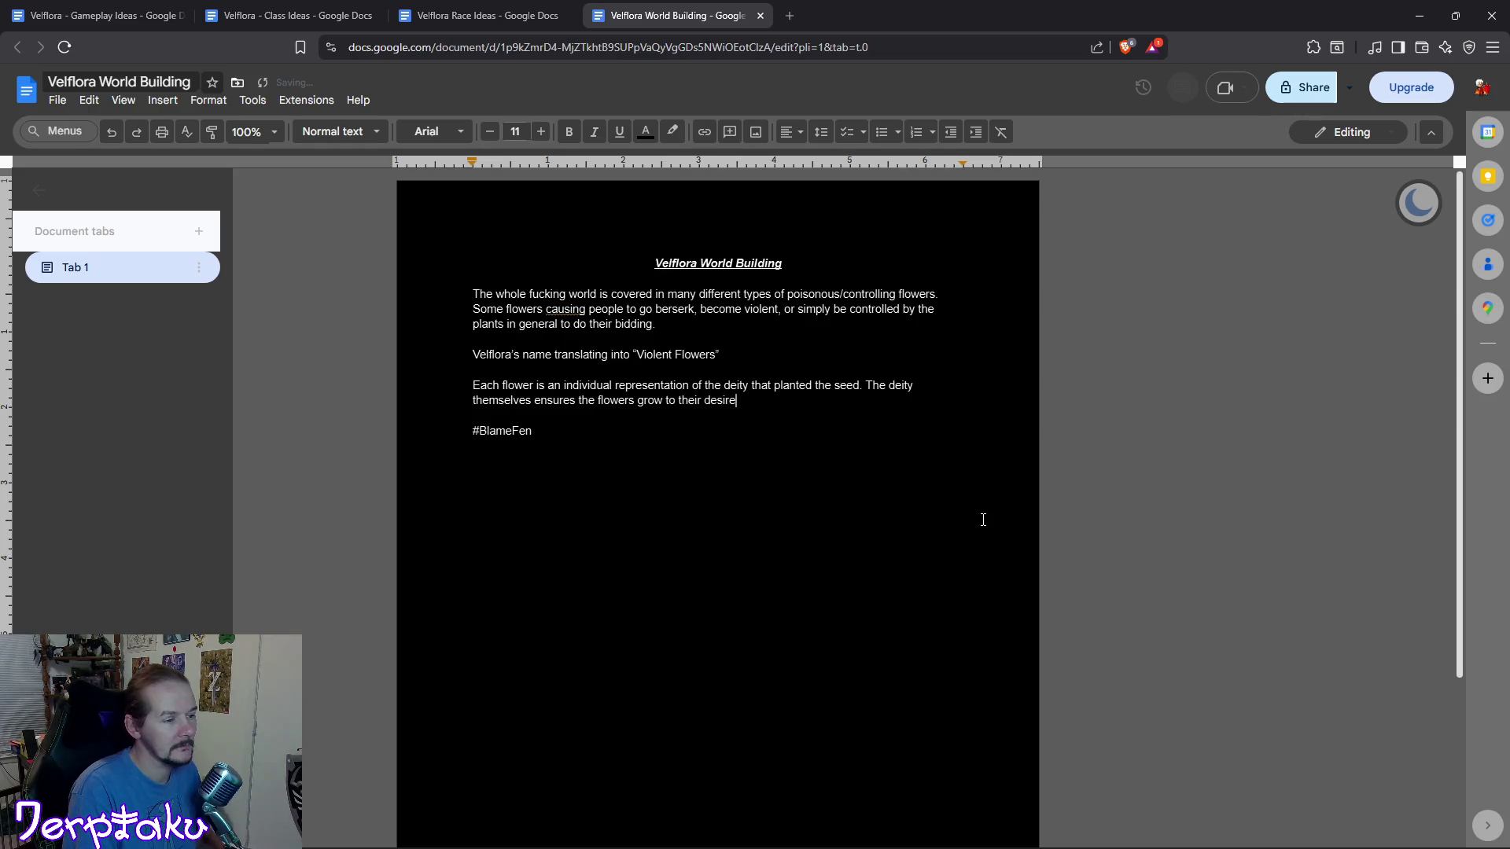
type(" and ")
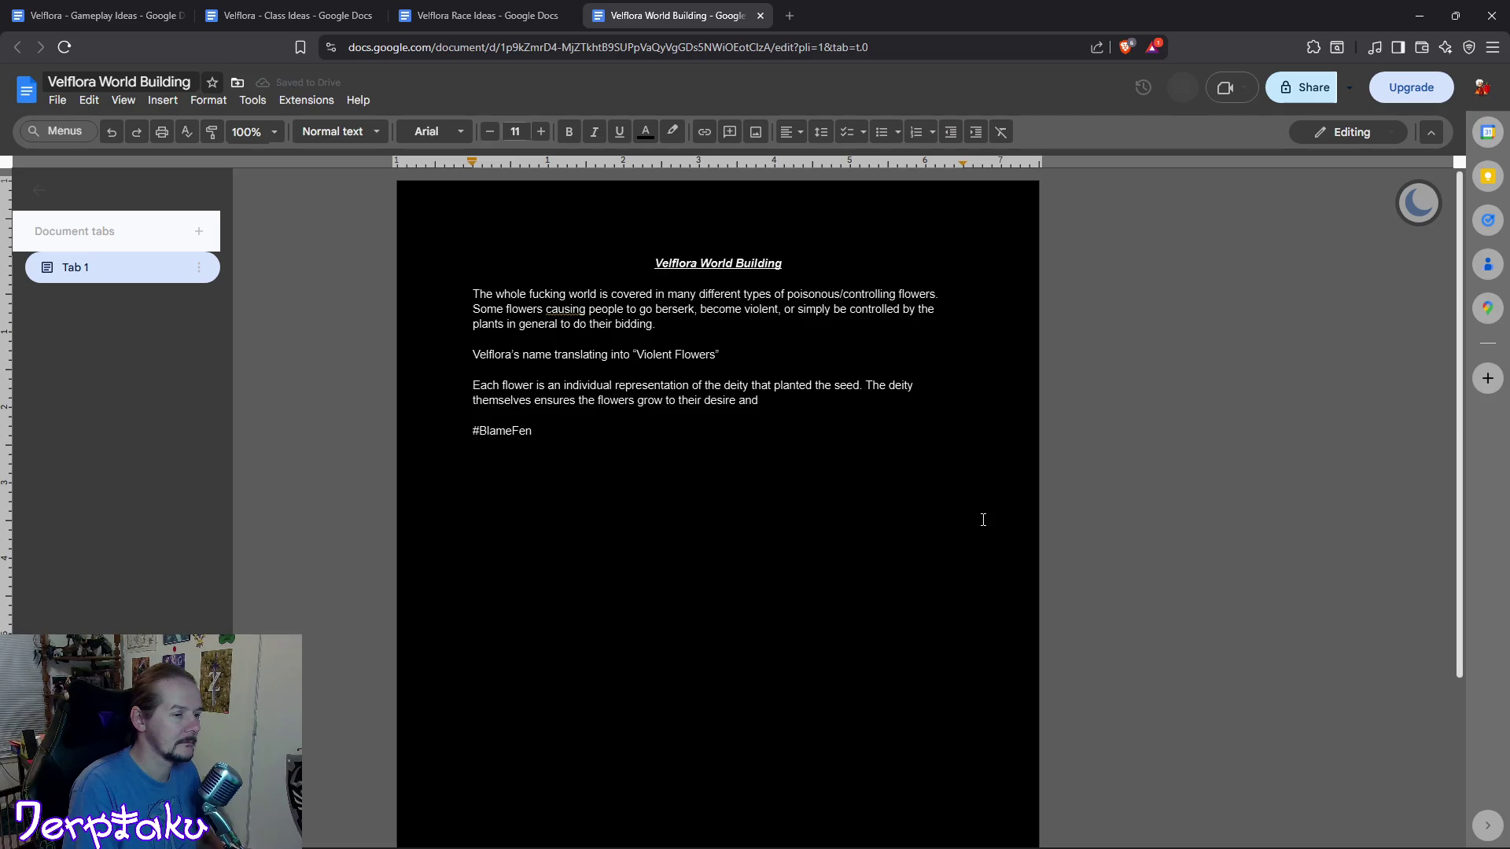
type("apply the effects of what they represe")
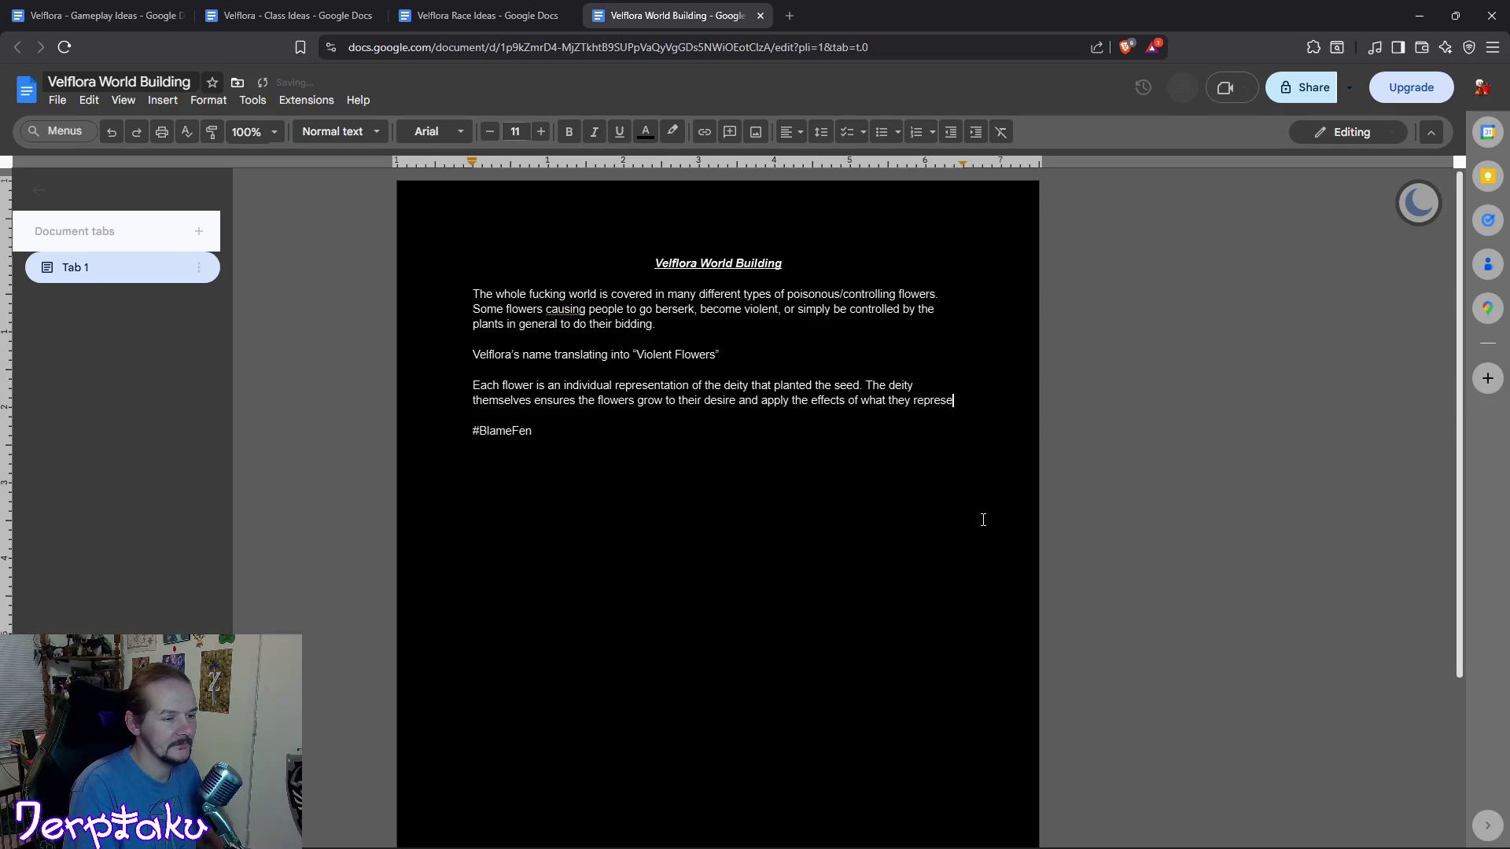
type("nt.")
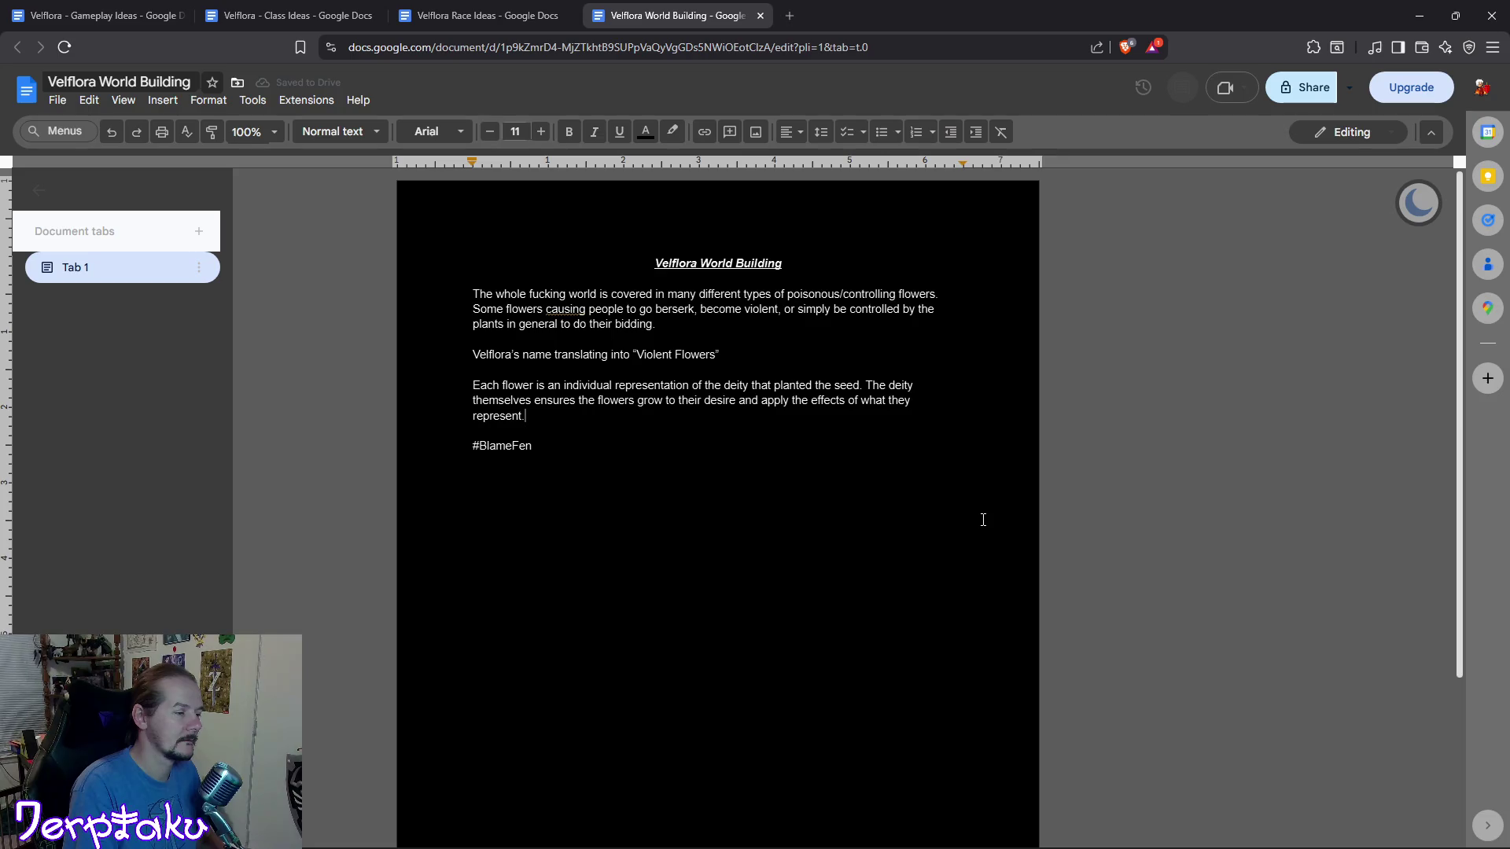
key("BackSpace")
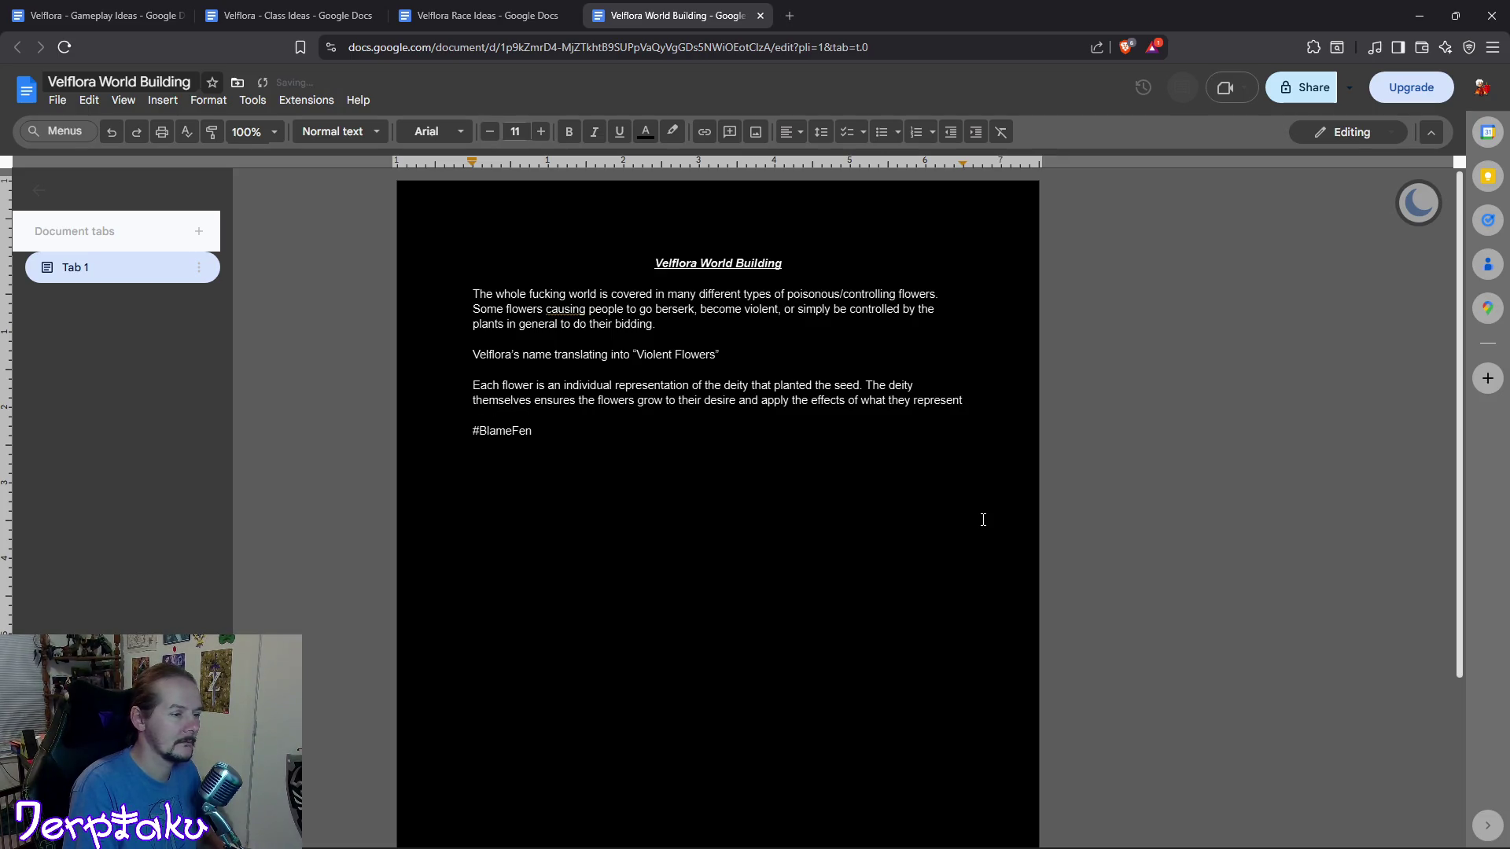
type("or strive for.")
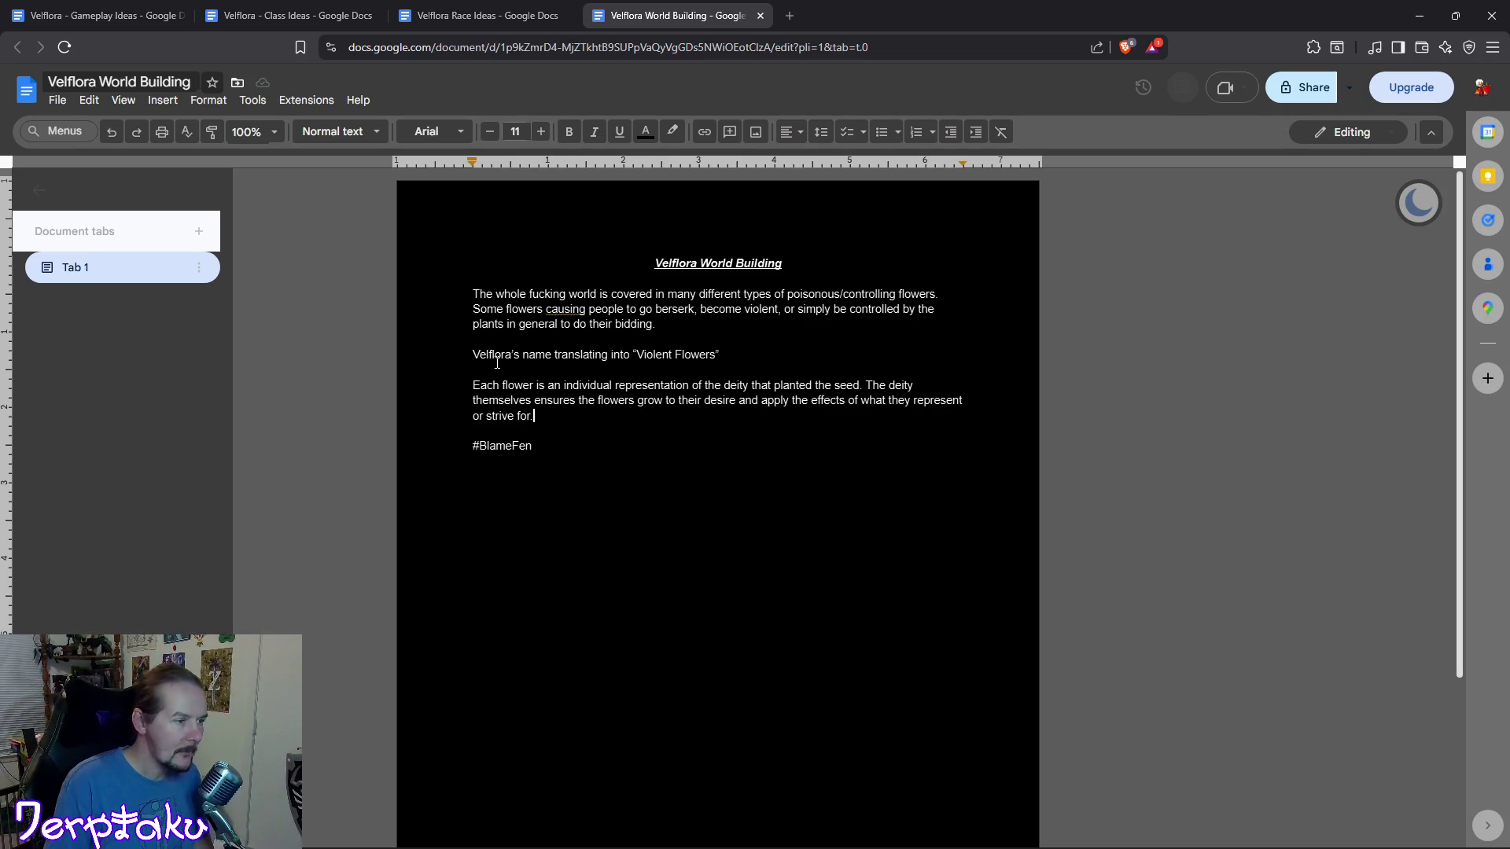
End the deity sentence with "or strive for." and move to the translation line.
left_click(631, 355)
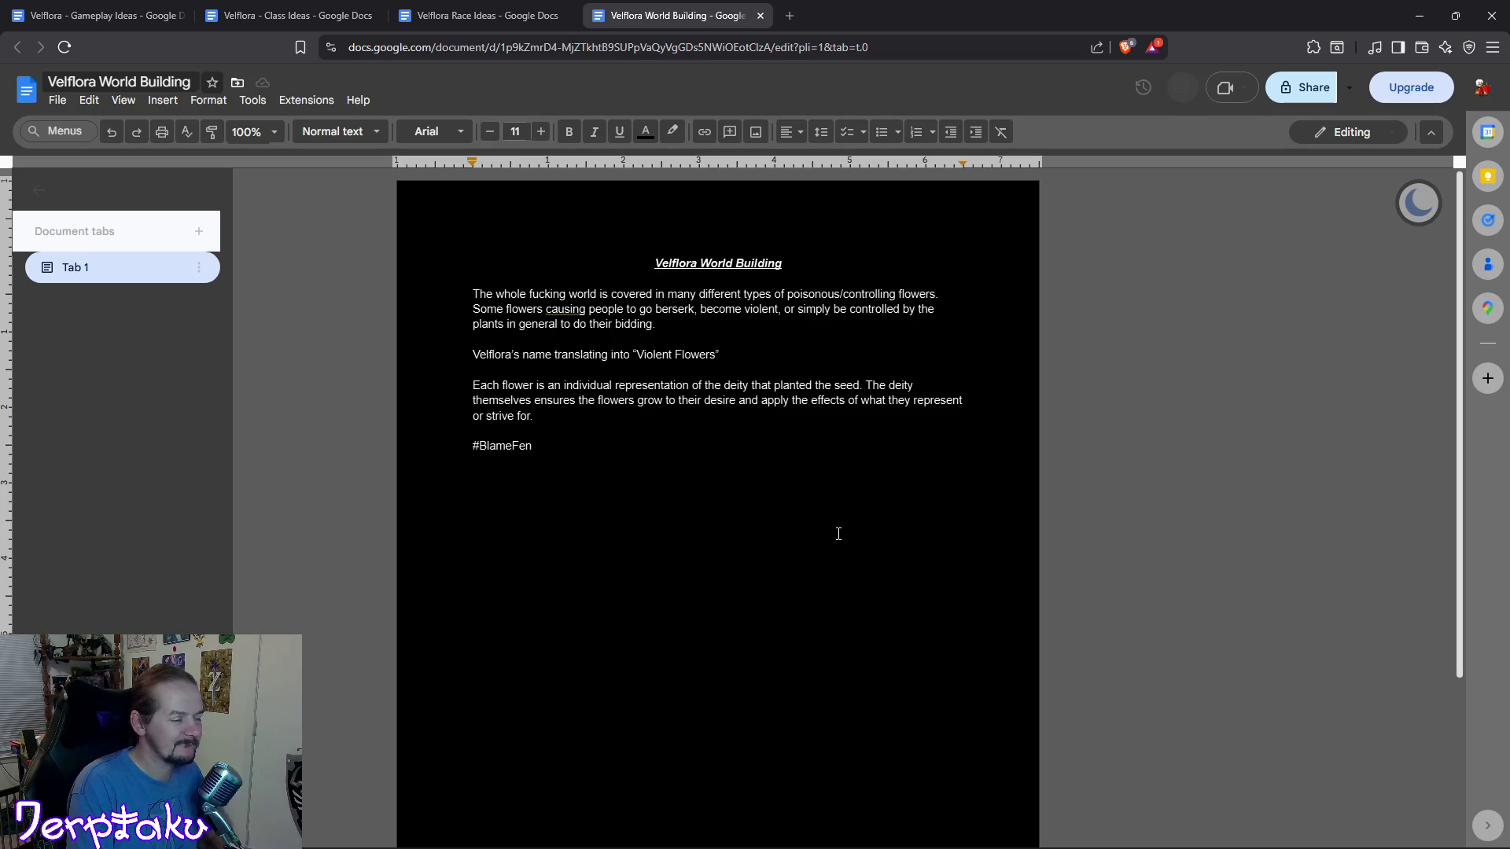
type("the worlds")
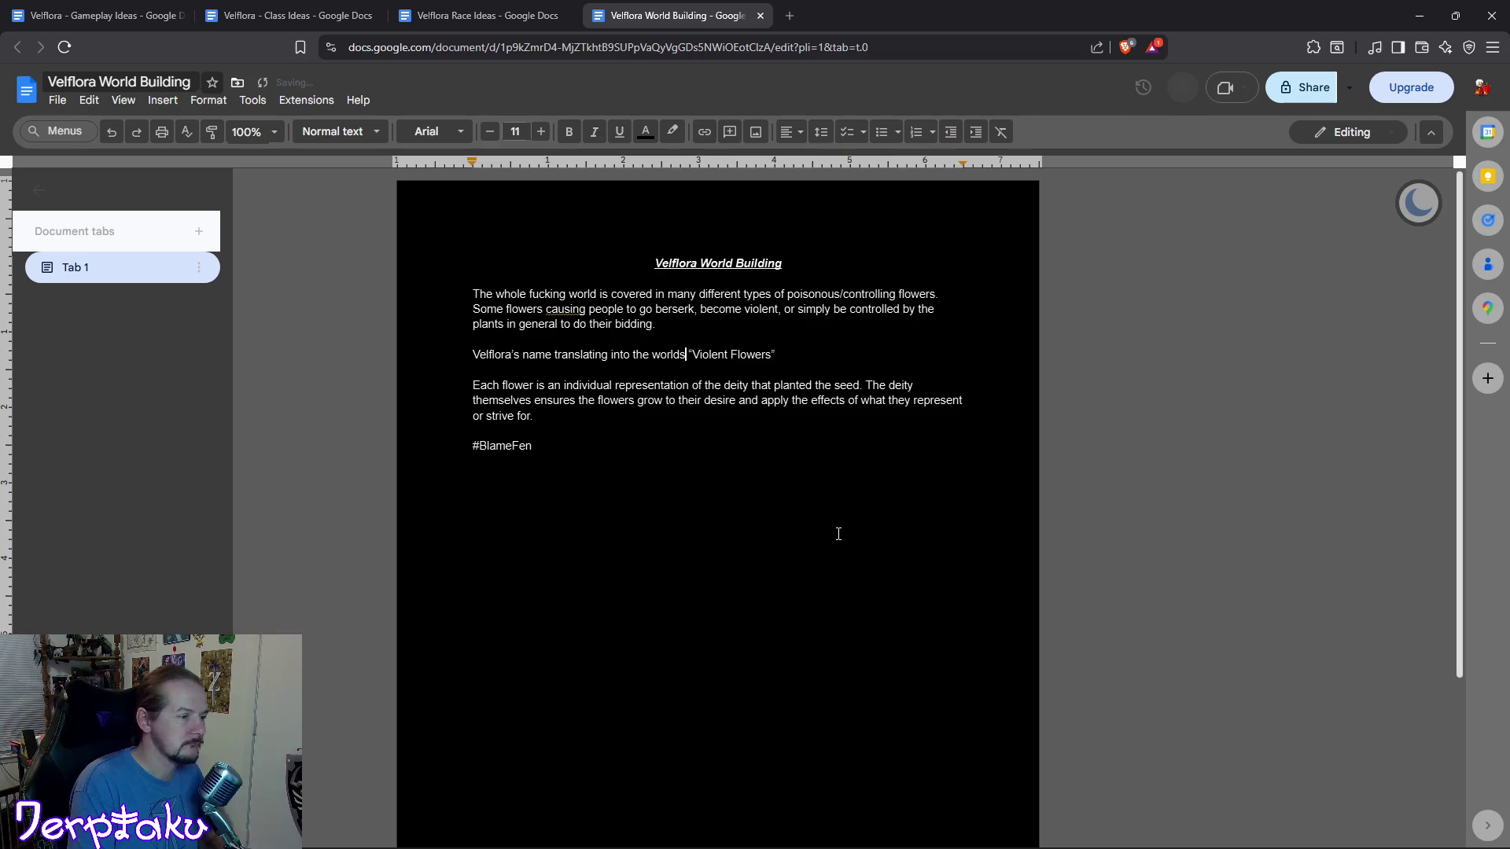
Change the line to translating from the world's language to "Violent Flowers", accepting the world's spelling fix.
key("BackSpace")
key("BackSpace")
key("BackSpace")
key("BackSpace")
key("BackSpace")
key("BackSpace")
key("BackSpace")
key("BackSpace")
type("from the worlds language to")
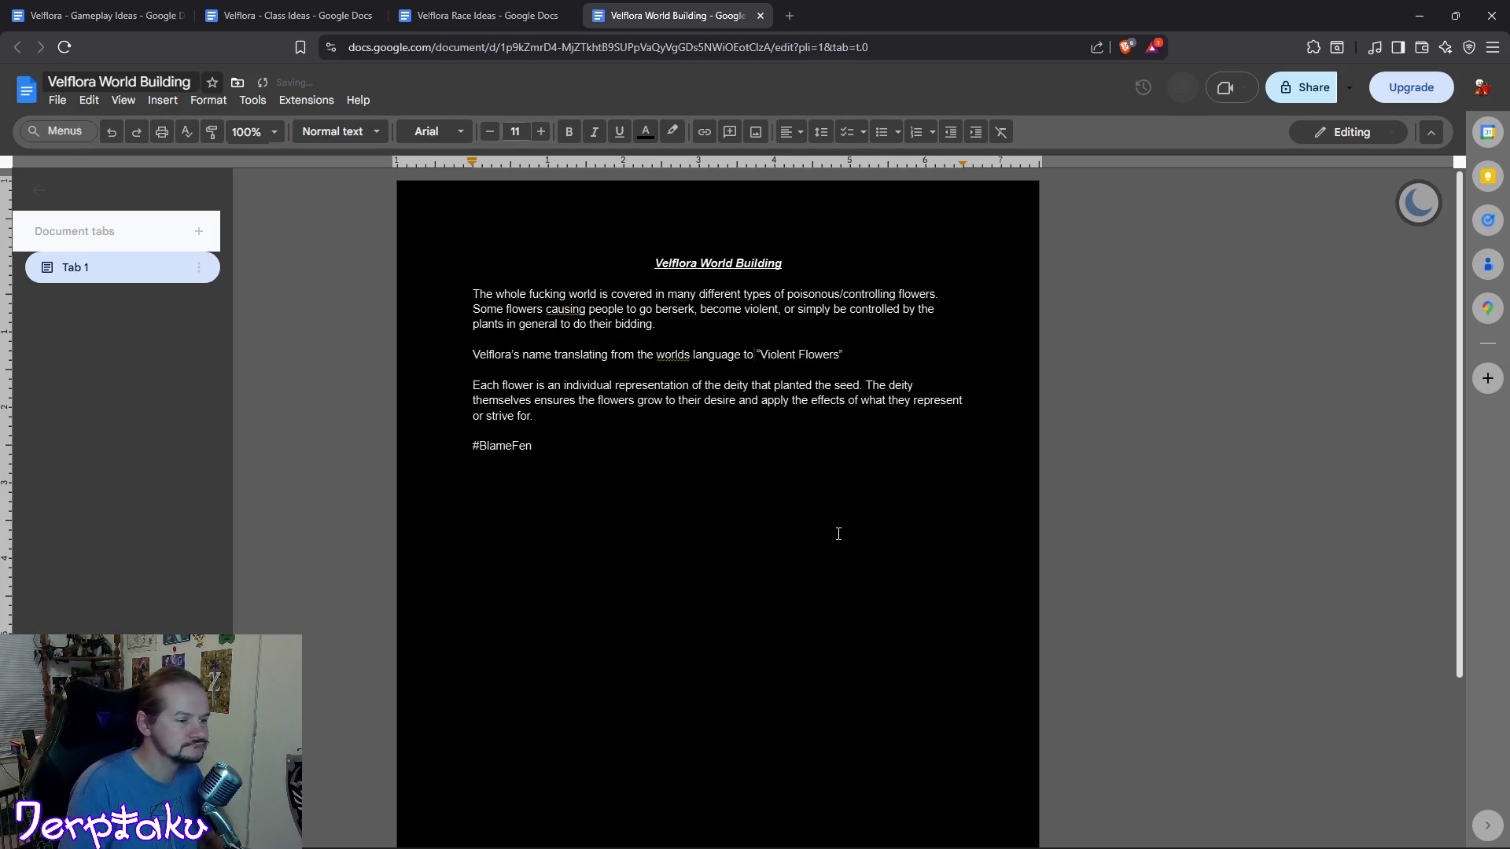
left_click(688, 353)
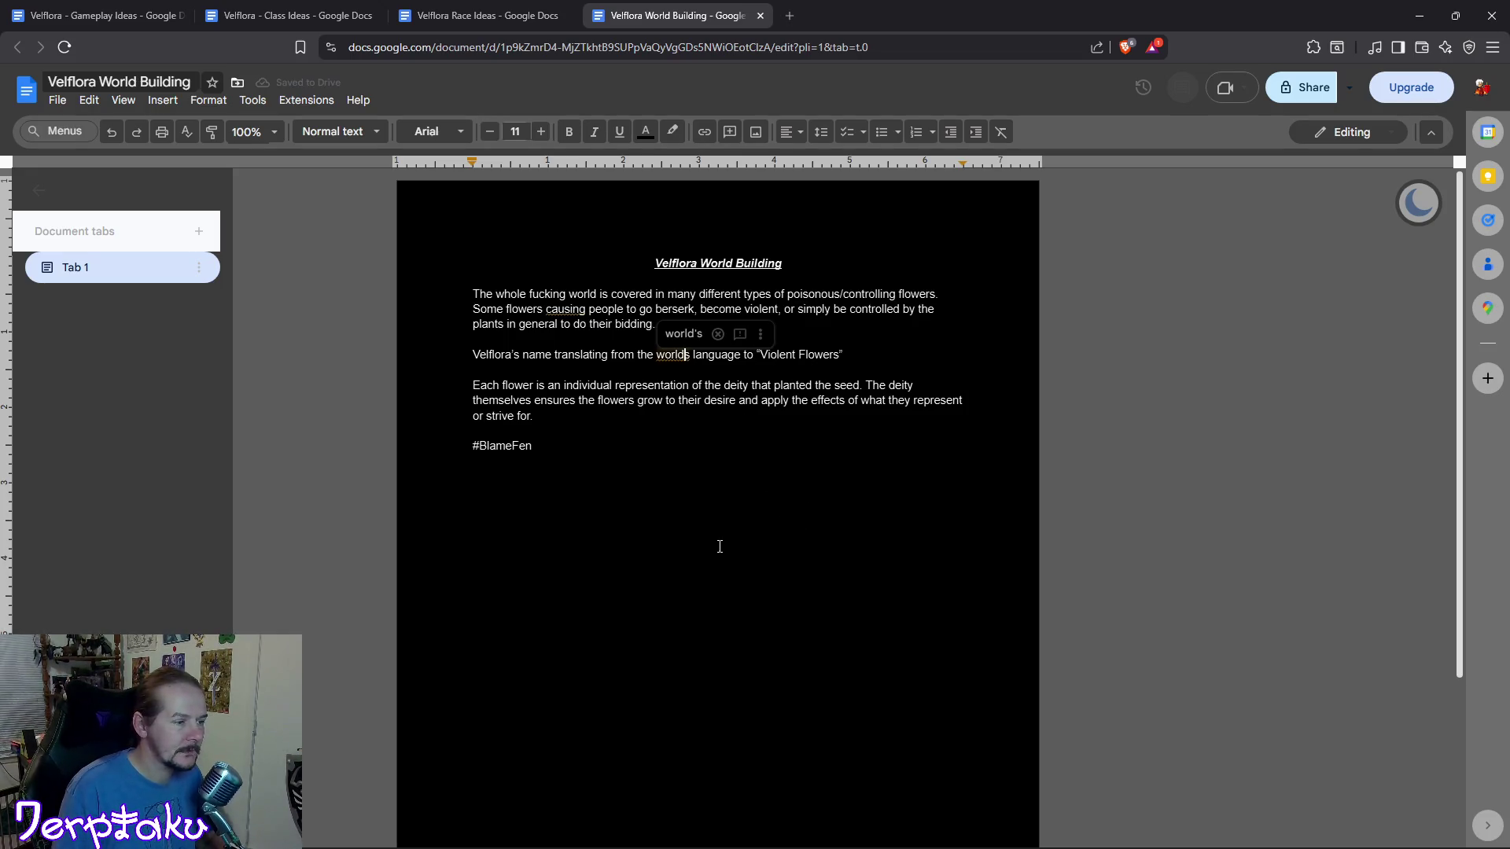
left_click(682, 333)
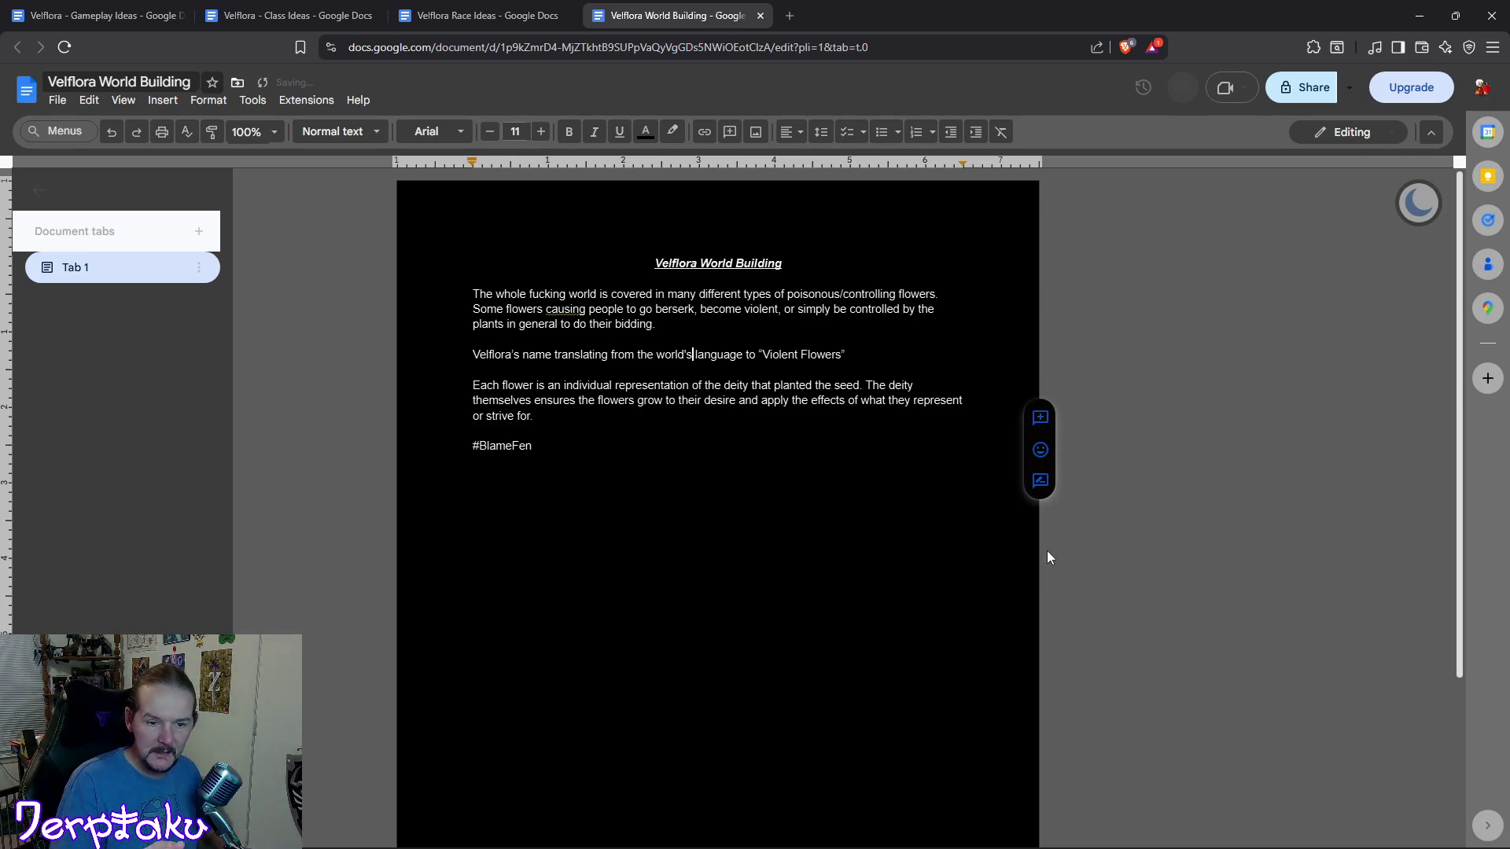
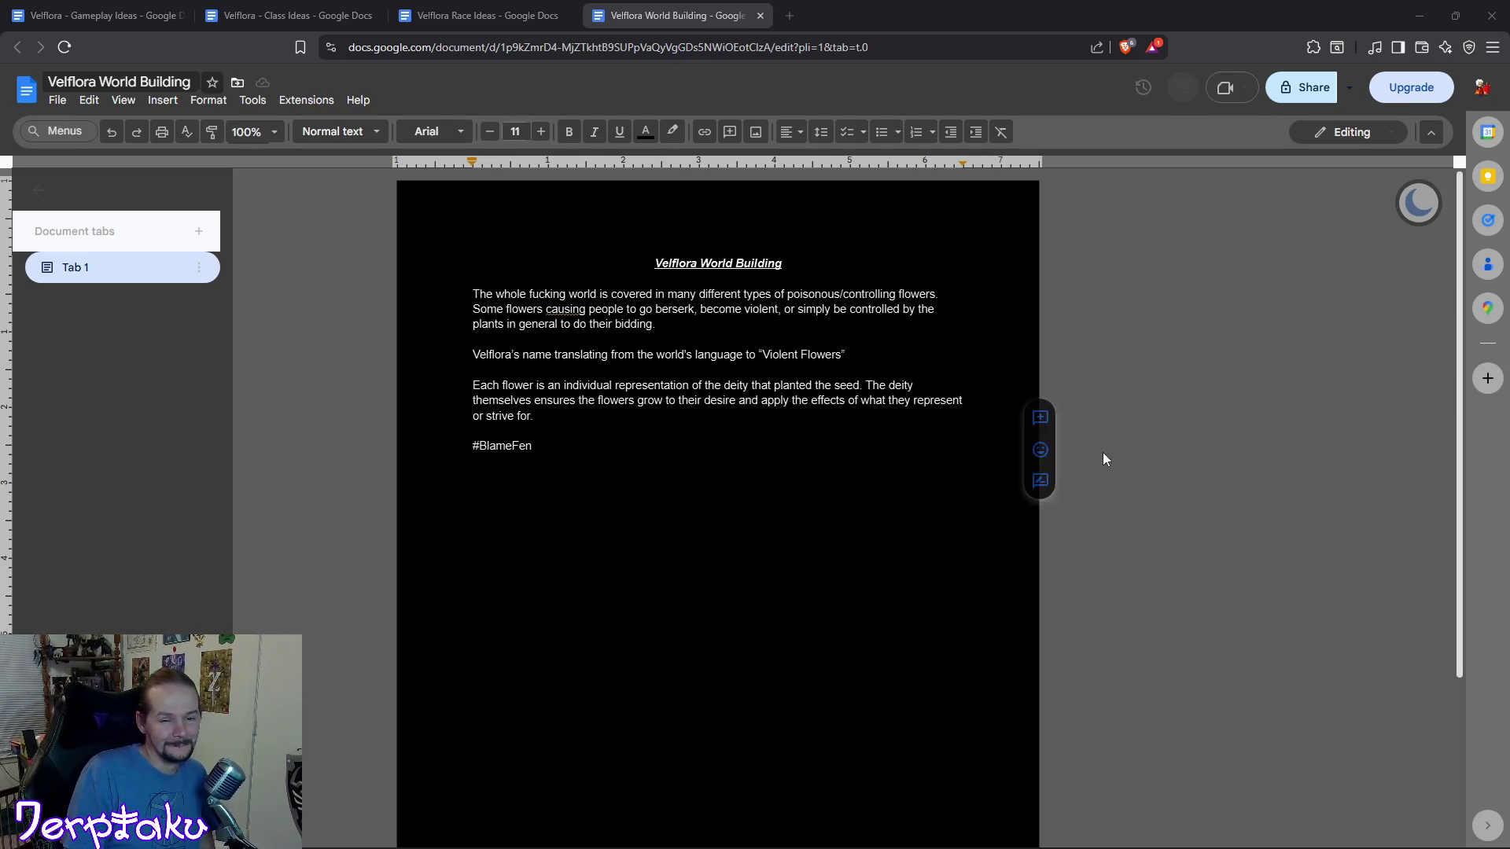
Highlight the name translation and deity paragraphs, then the word Velflora's, in the World Building notes.
left_click_drag(684, 421, 474, 343)
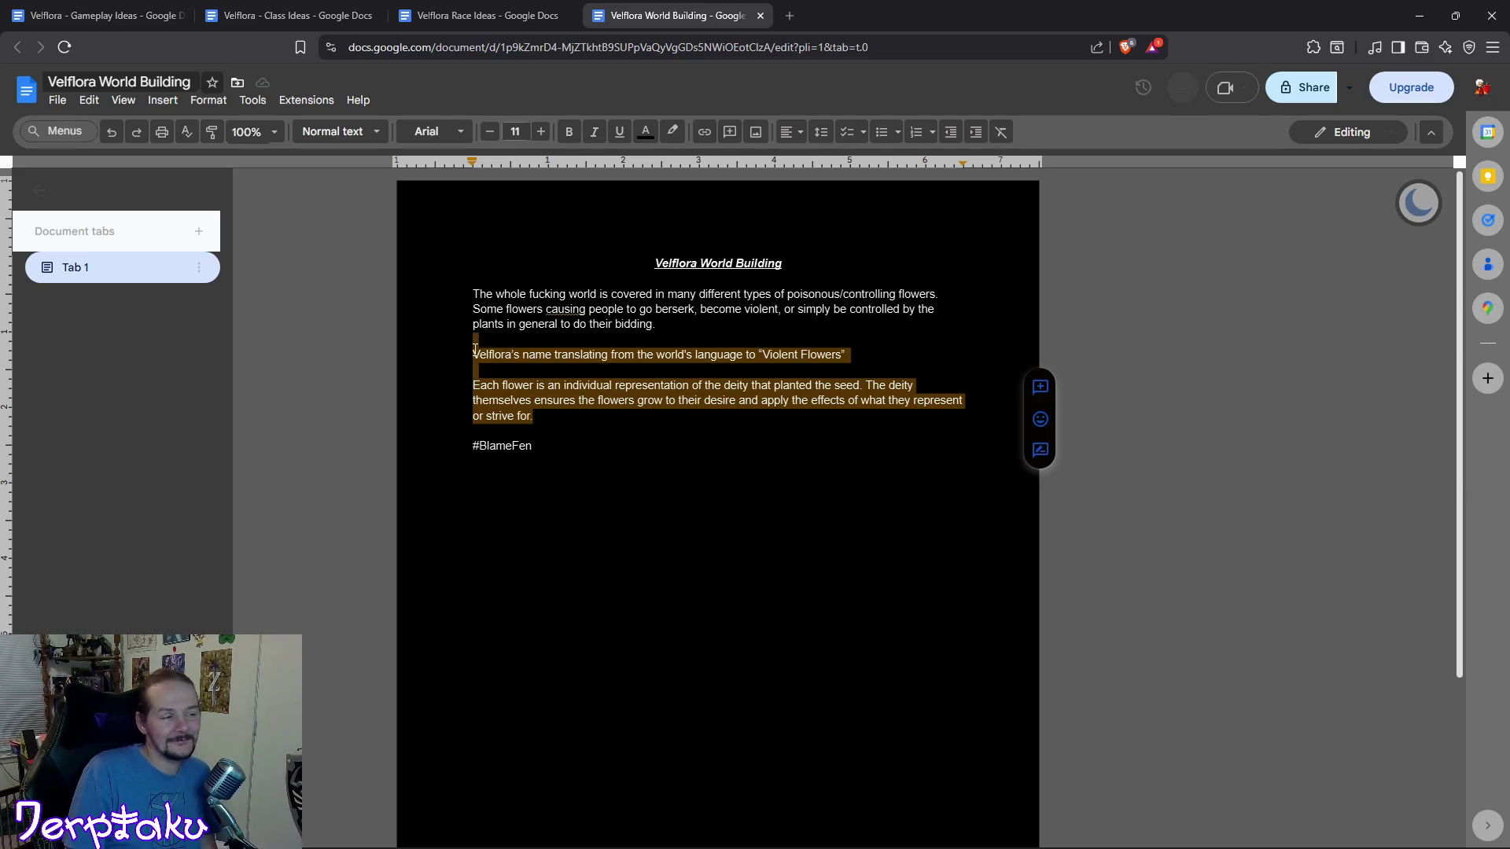
left_click(614, 454)
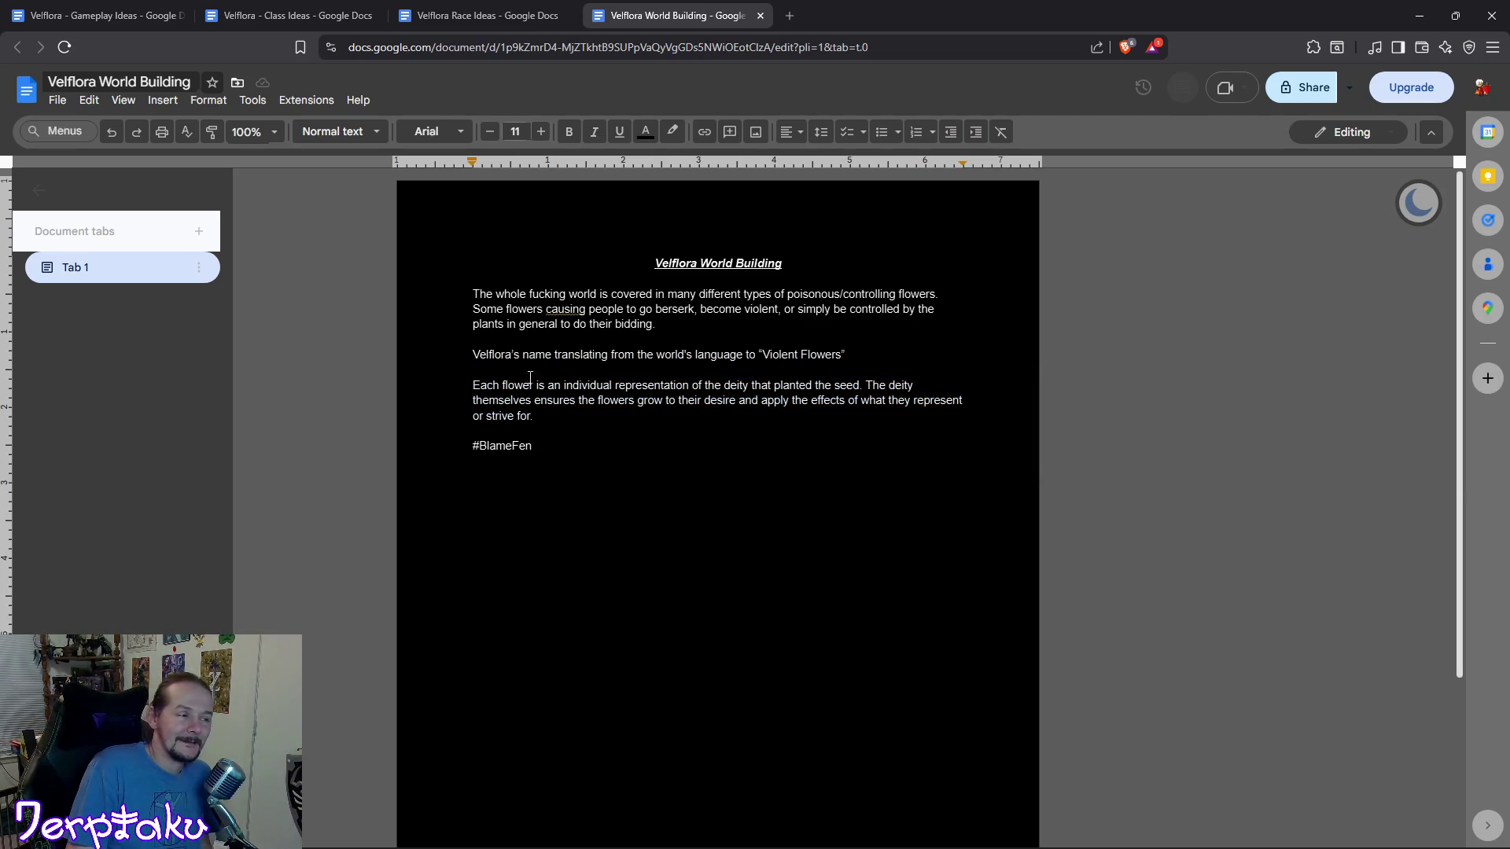
left_click_drag(521, 355, 472, 355)
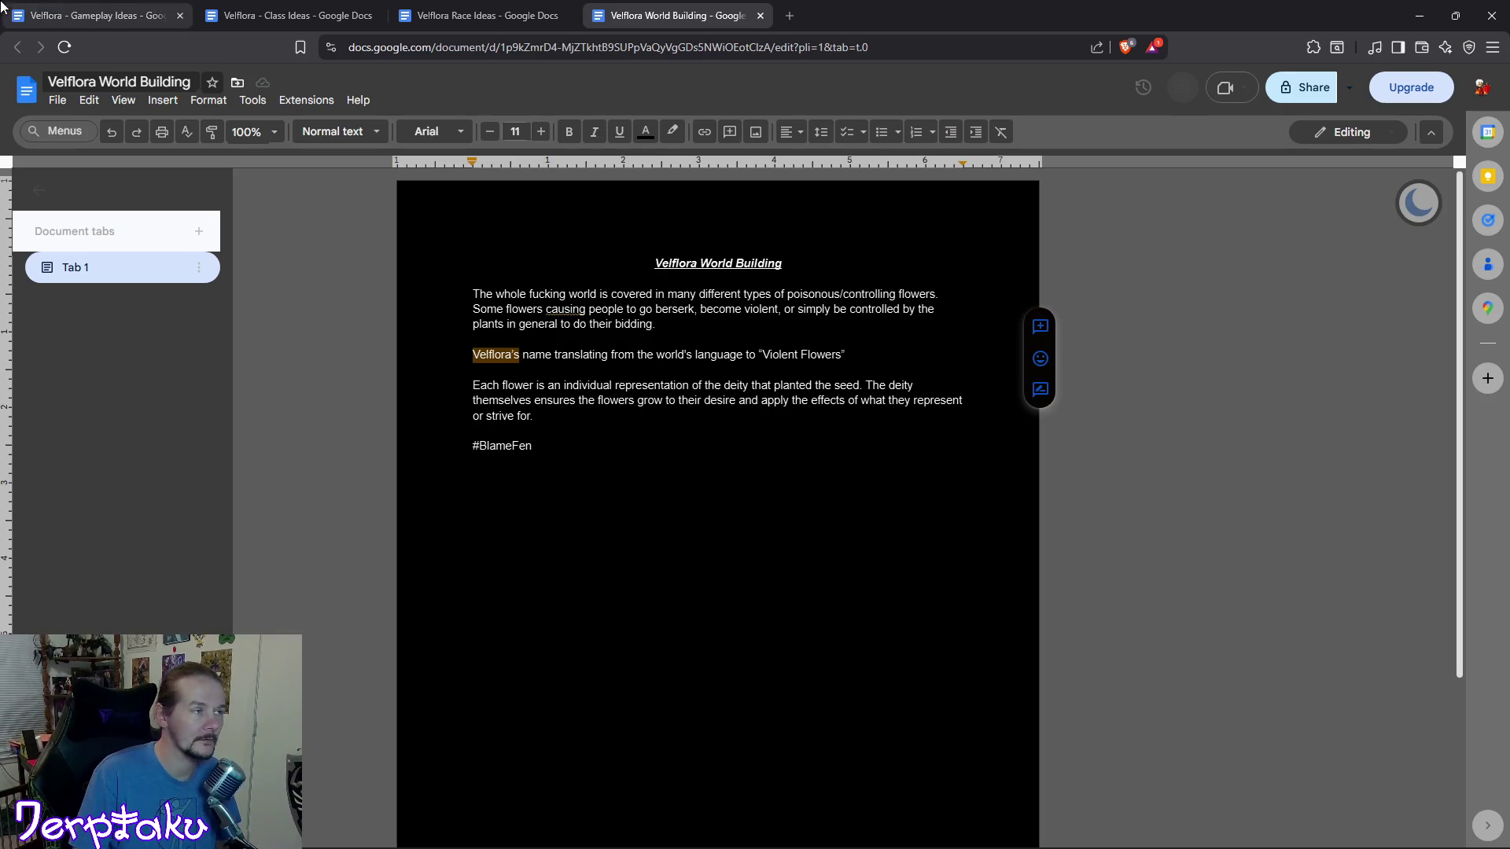
Glance at the Class Ideas document and settle on the Velflora Race Ideas document.
left_click(473, 16)
left_click(355, 10)
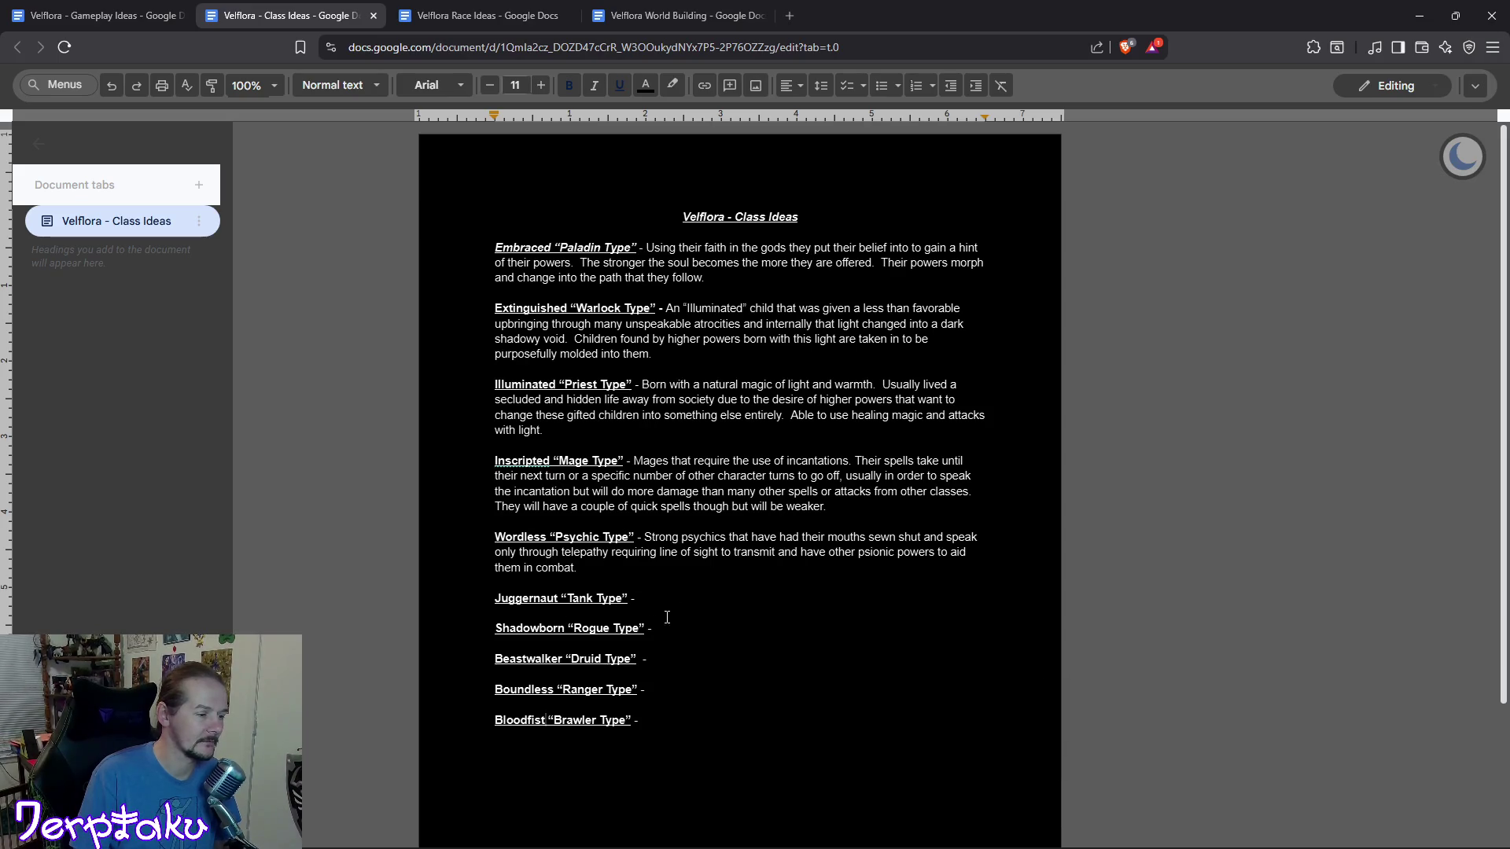
left_click(448, 15)
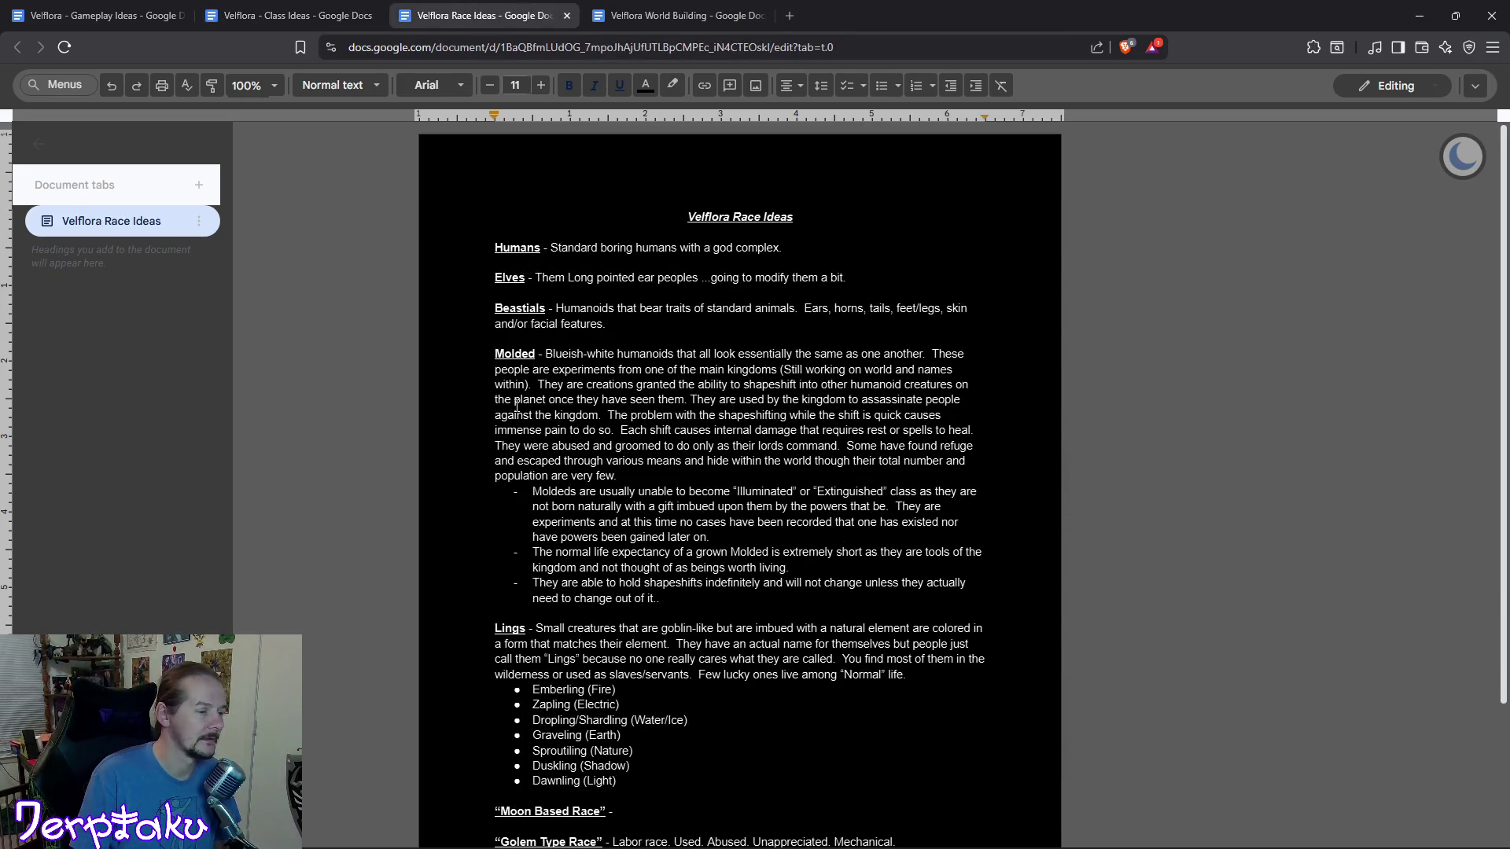
scroll(747, 696, "down", 2)
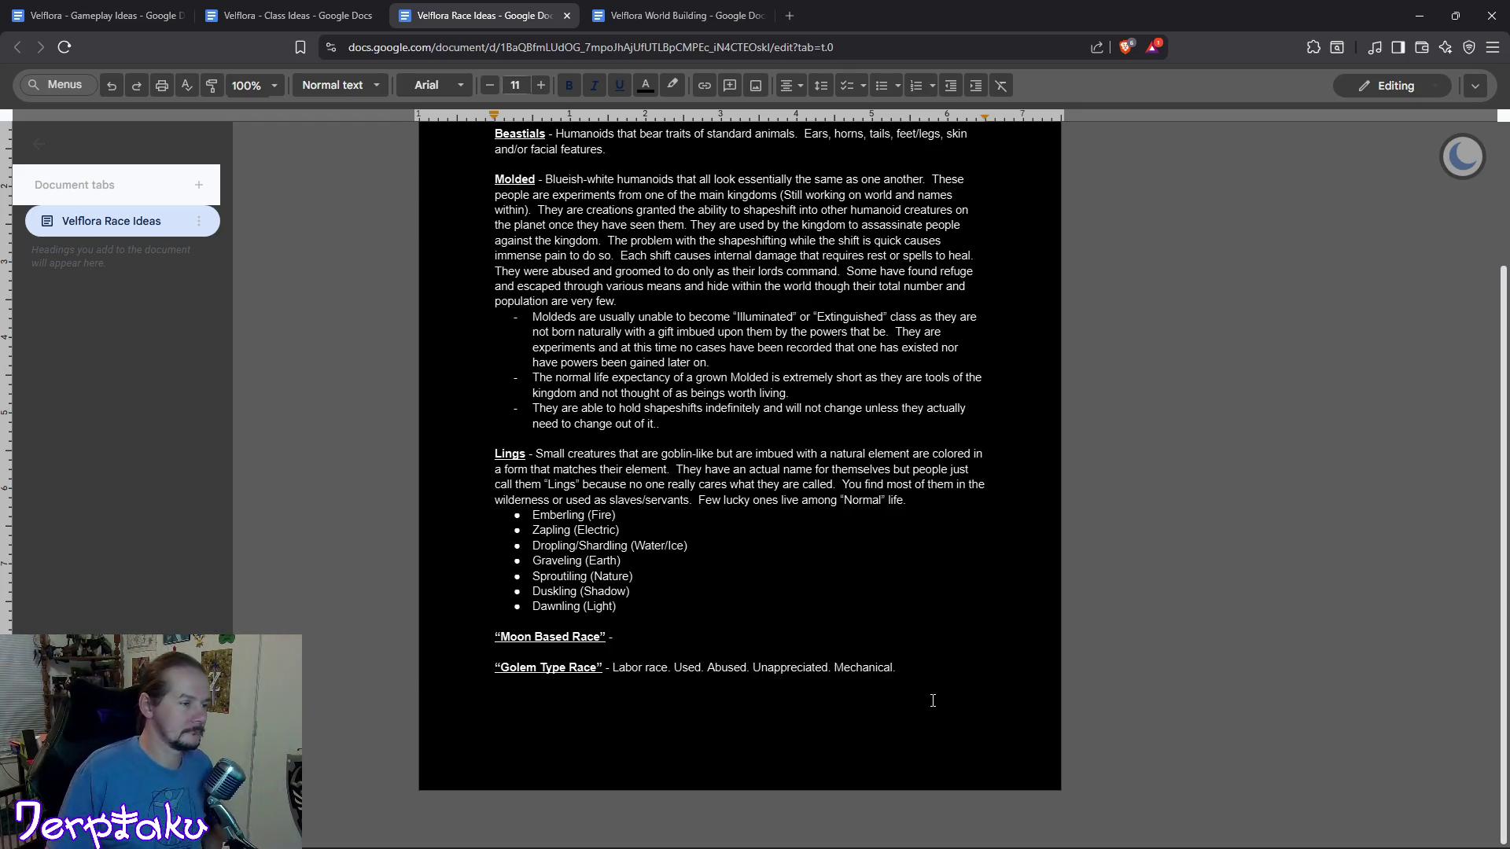
scroll(905, 659, "up", 3)
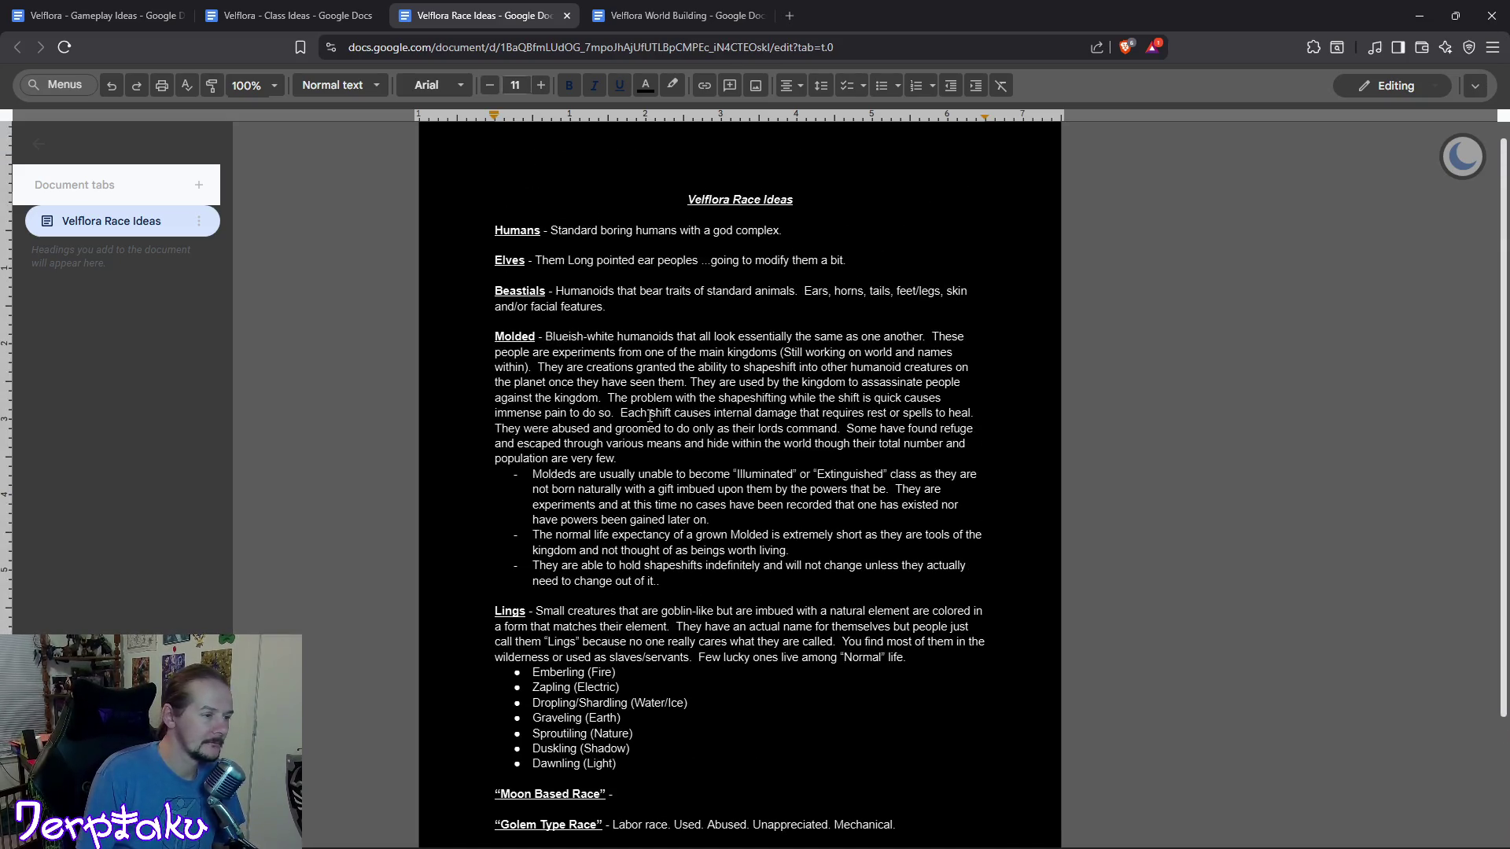
double_click(531, 336)
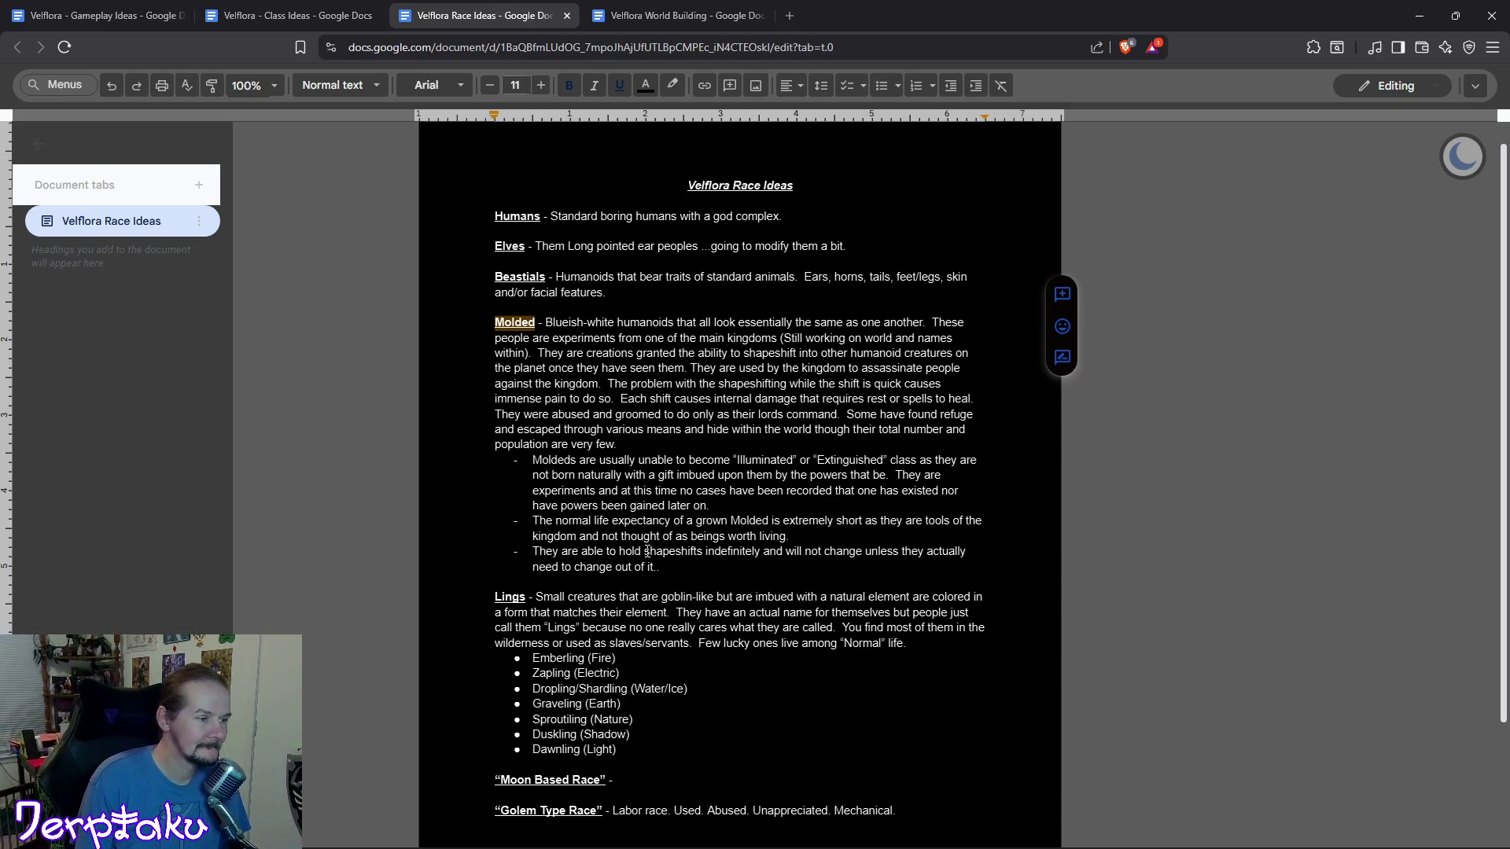
scroll(645, 550, "down", 2)
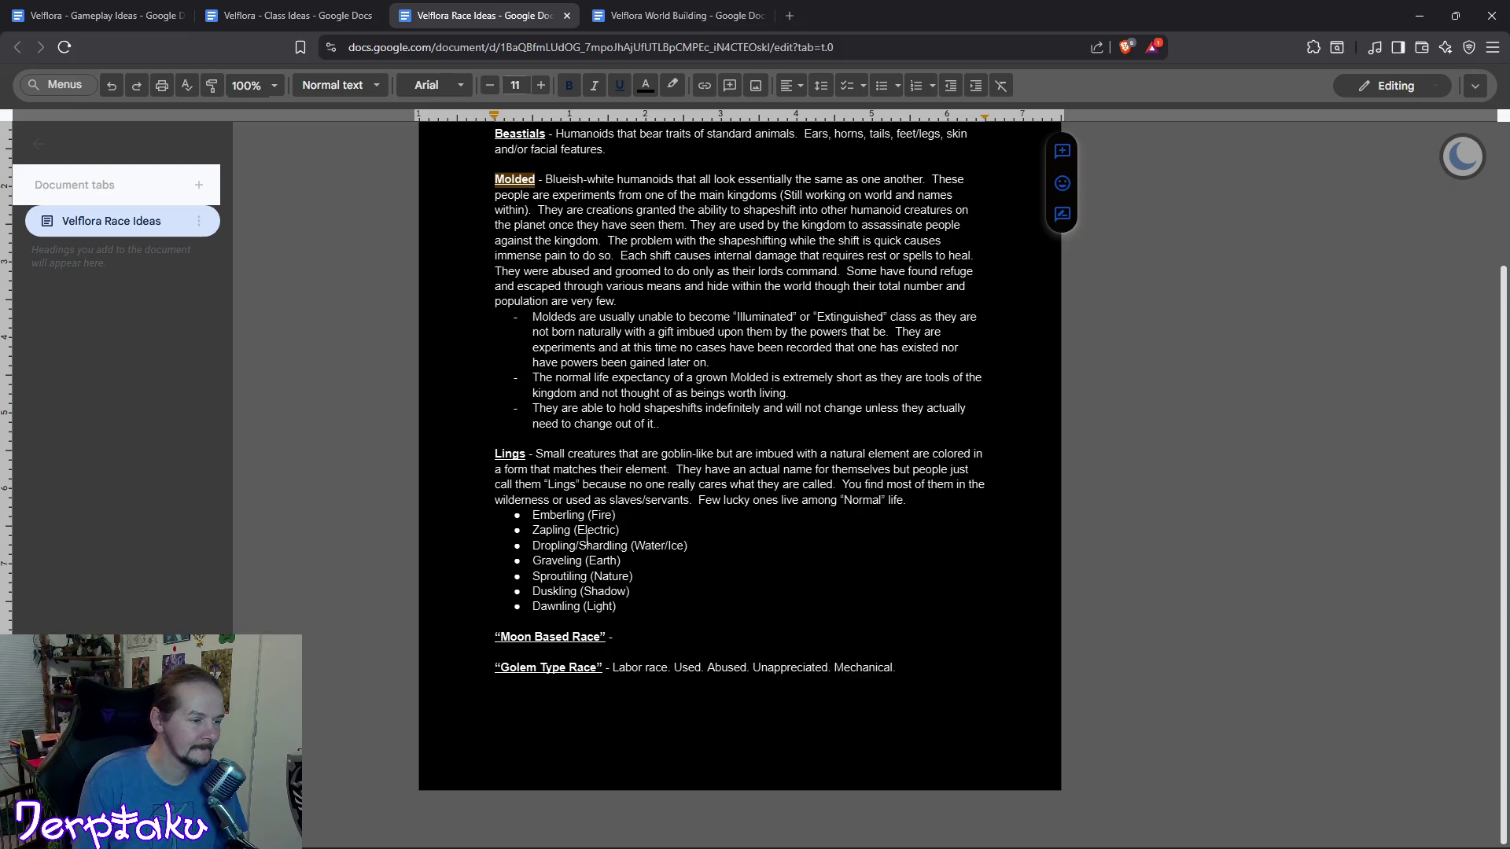